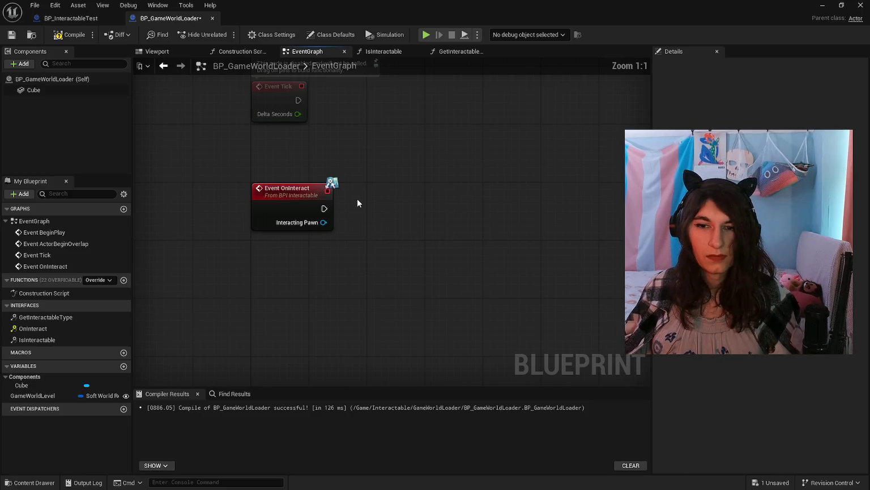
# Frame the Event OnInteract node and open the All Actions for this Blueprint menu on empty canvas.
pyautogui.scroll(-6, 357, 201)
pyautogui.scroll(6, 368, 216)
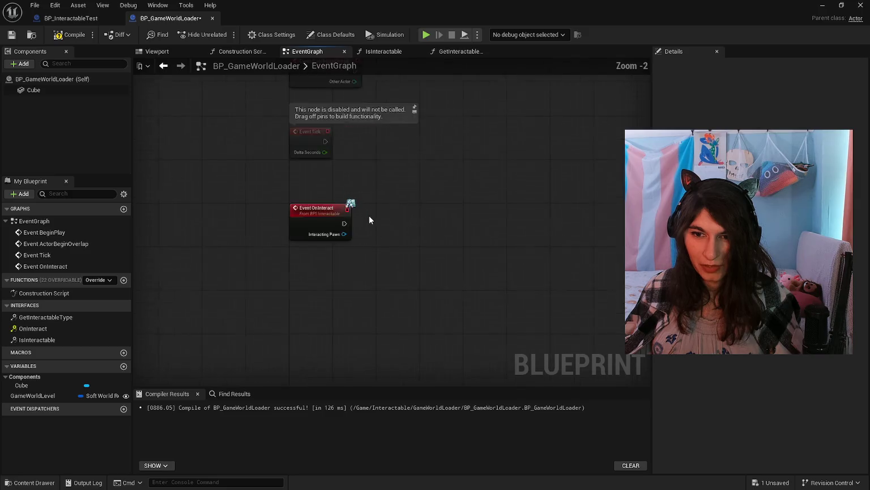
pyautogui.moveTo(383, 240)
pyautogui.mouseDown()
pyautogui.moveTo(383, 213)
pyautogui.moveTo(382, 381)
pyautogui.moveTo(374, 222)
pyautogui.mouseUp()
pyautogui.scroll(-1, 383, 213)
pyautogui.scroll(1, 383, 214)
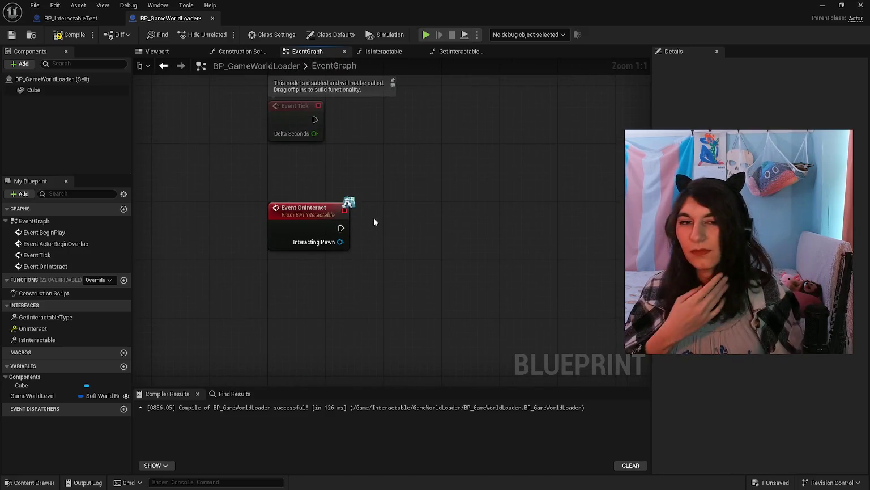
pyautogui.moveTo(374, 223); pyautogui.dragTo(374, 212)
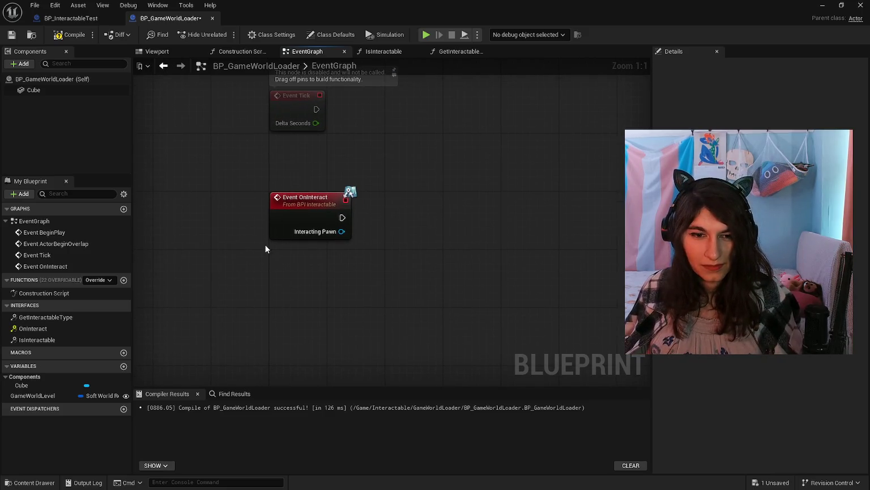
pyautogui.rightClick(342, 231)
pyautogui.click(340, 233)
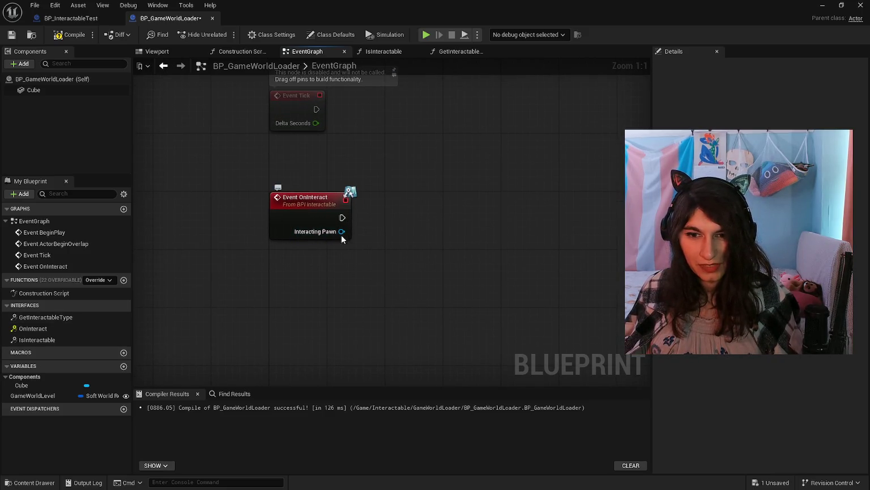
pyautogui.rightClick(403, 207)
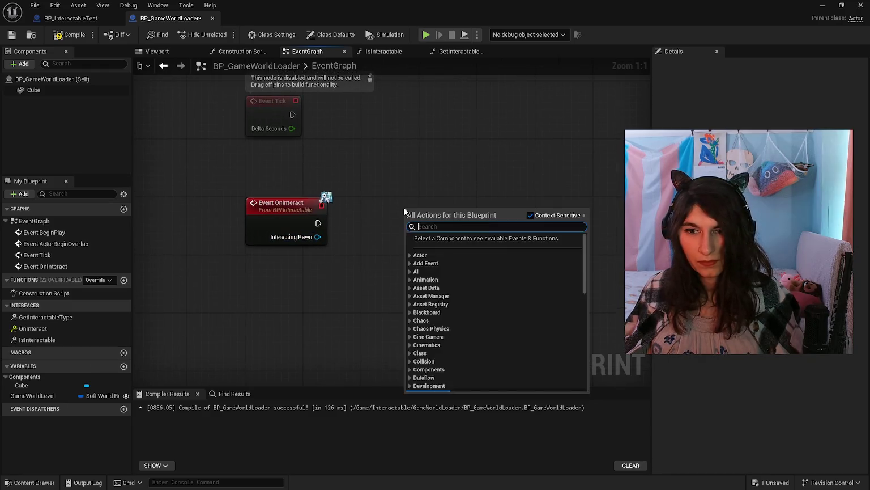
# Add an Open Level (by Object Reference) node and wire Event OnInteract's execution into it.
pyautogui.write('open')
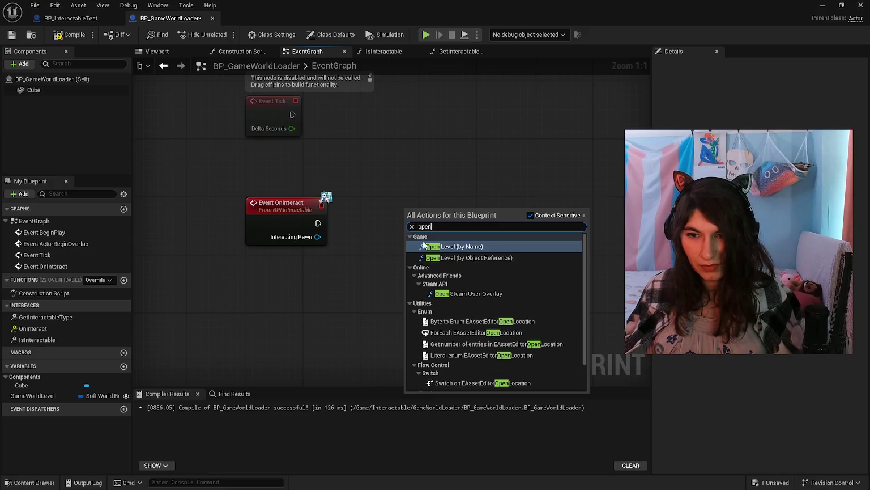
pyautogui.click(441, 258)
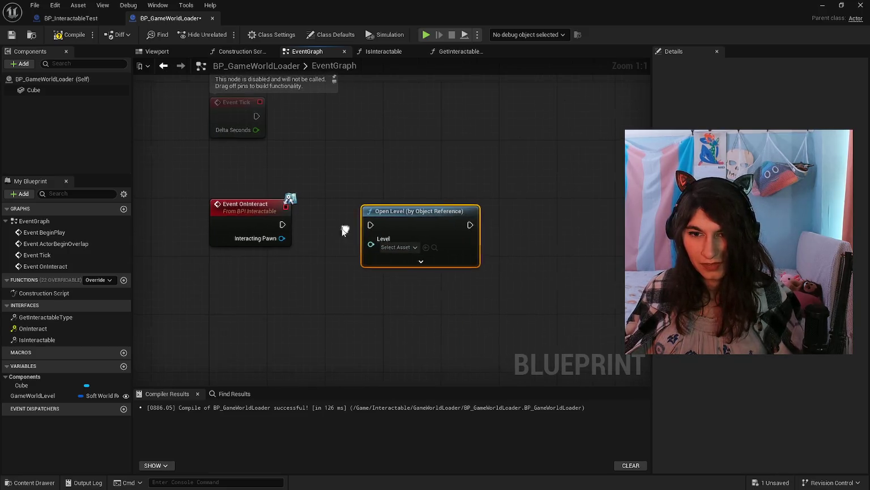
pyautogui.moveTo(282, 224); pyautogui.dragTo(372, 225)
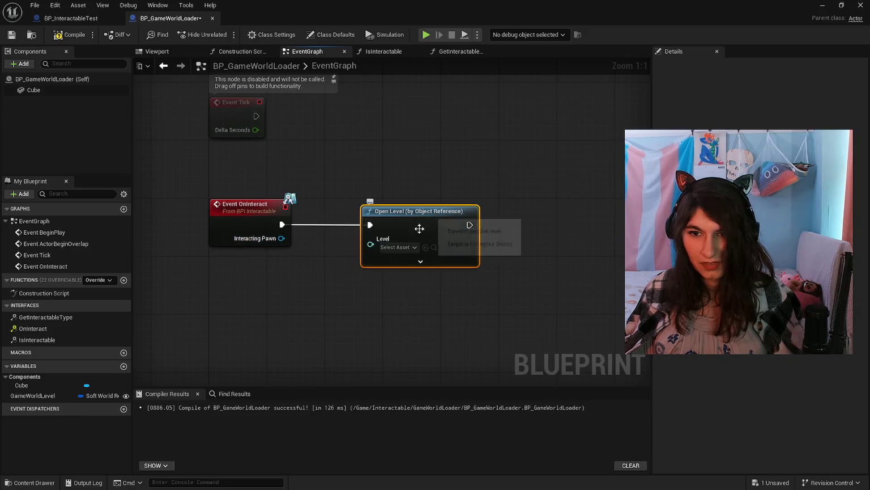
# Drag the GameWorldLevel variable into the graph as a Get node.
pyautogui.moveTo(48, 395)
pyautogui.mouseDown()
pyautogui.moveTo(306, 284)
pyautogui.moveTo(274, 288)
pyautogui.moveTo(370, 245)
pyautogui.mouseUp()
pyautogui.click(335, 305)
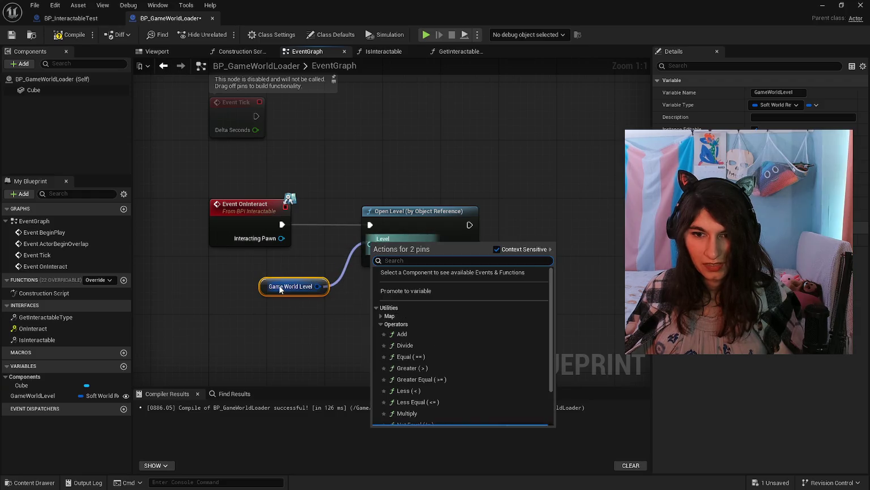
pyautogui.click(332, 324)
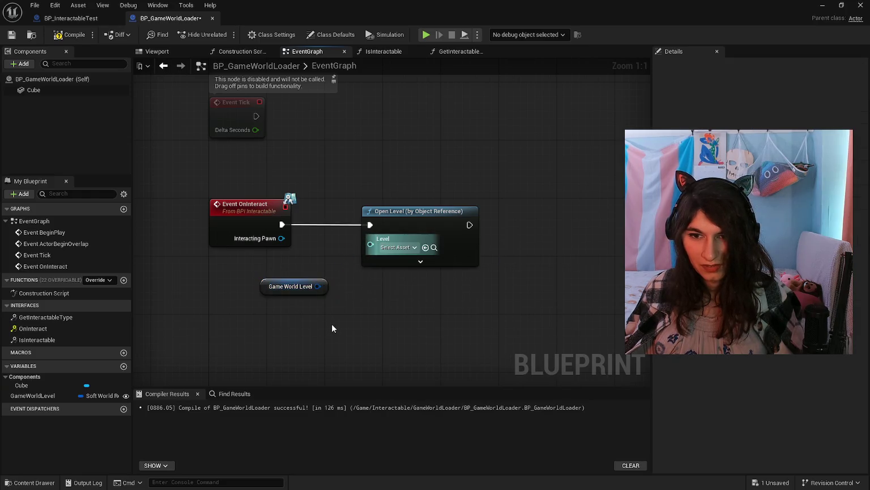
# Delete the Game World Level getter node from the graph.
pyautogui.click(415, 248)
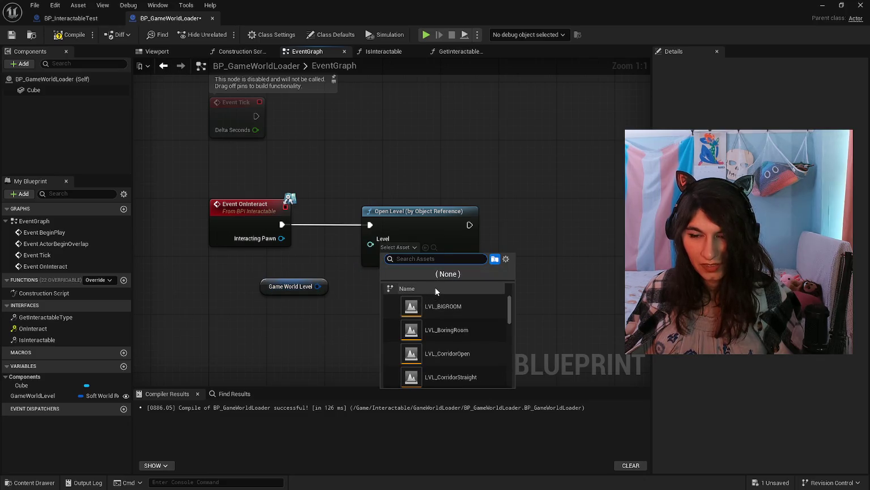
pyautogui.click(297, 287)
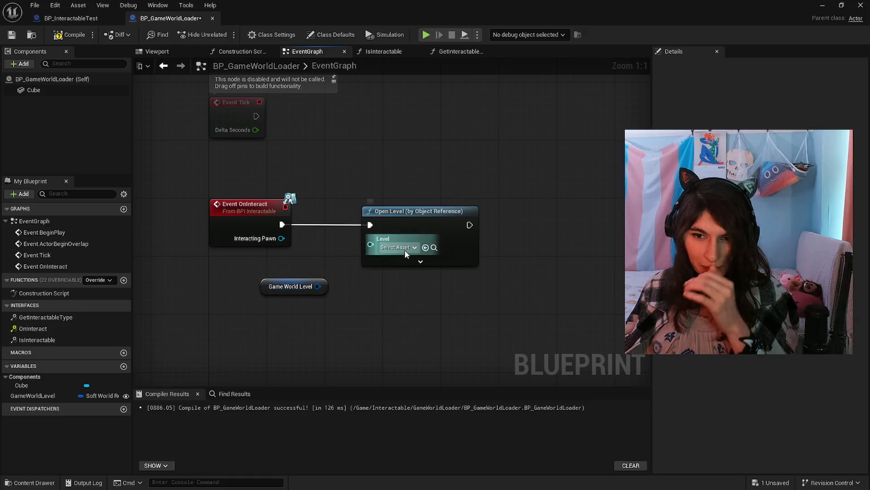
pyautogui.rightClick(309, 289)
pyautogui.click(290, 299)
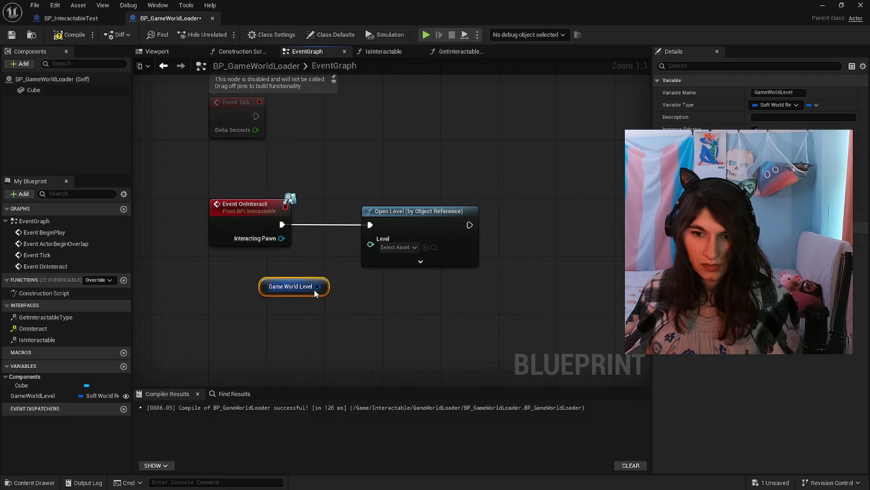
pyautogui.press('Delete')
# Set Open Level's Level input to LVL_GameWorld.
pyautogui.click(395, 248)
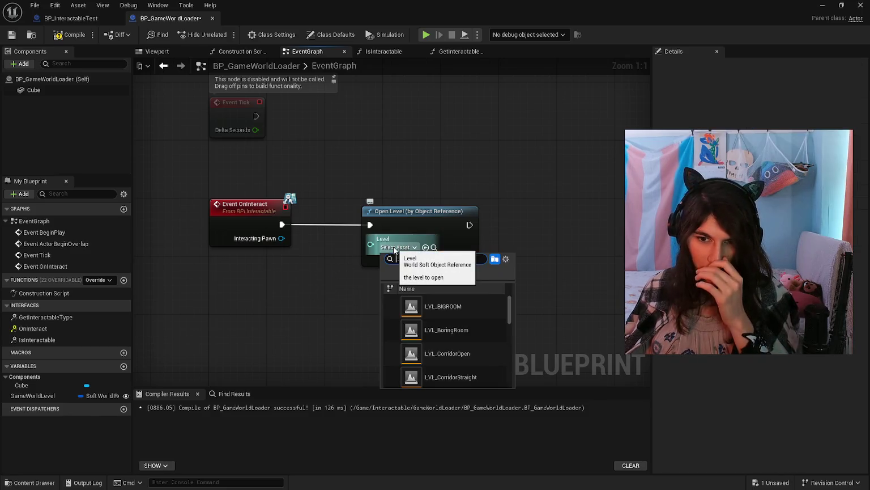
pyautogui.write('gameworld')
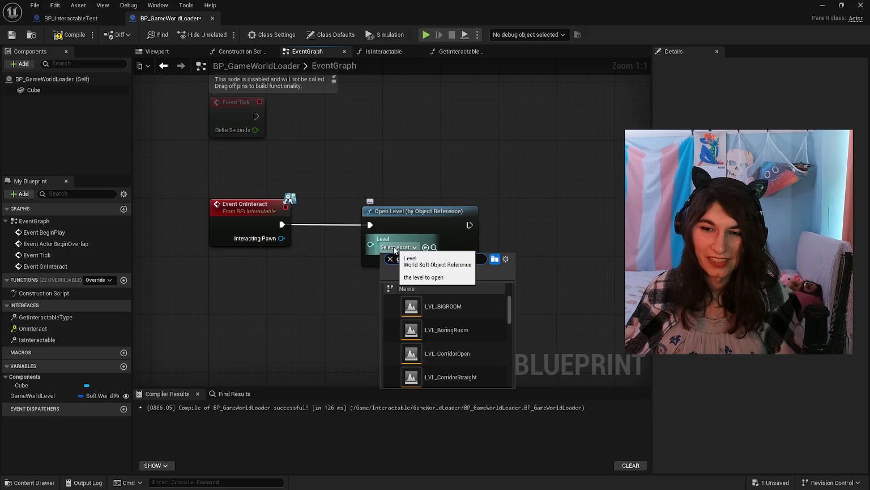
pyautogui.click(420, 309)
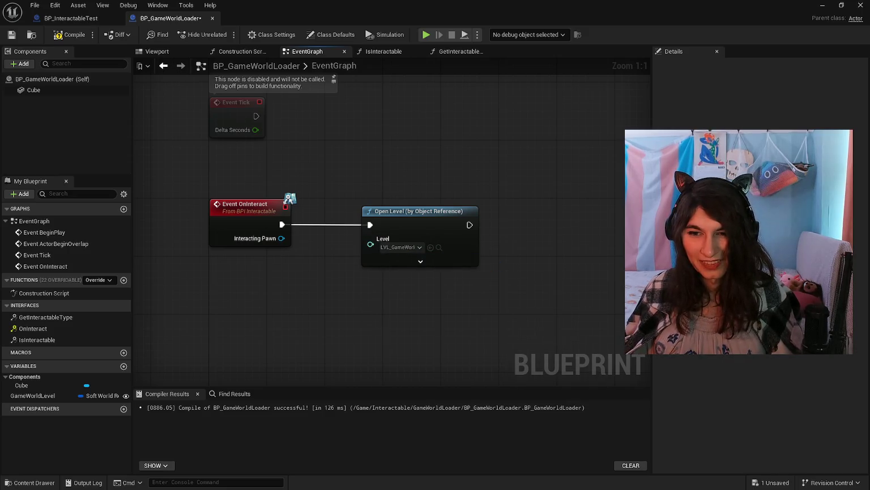
pyautogui.moveTo(504, 214); pyautogui.dragTo(490, 223)
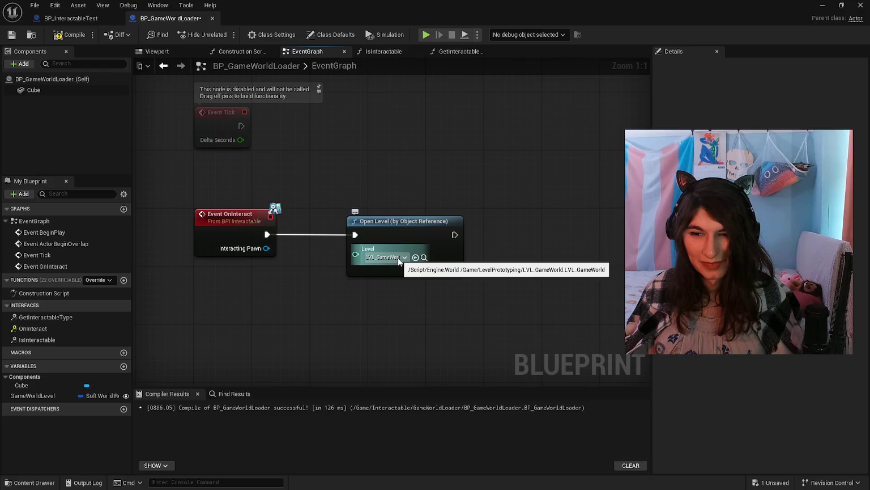
# Check BP_InteractableTest's event graph for reference.
pyautogui.hotkey('ctrl', 'Tab')
pyautogui.hotkey('ctrl', 'Tab')
pyautogui.hotkey('ctrl', 'Tab')
pyautogui.click(452, 52)
pyautogui.scroll(1, 533, 276)
pyautogui.hotkey('ctrl', 'Tab')
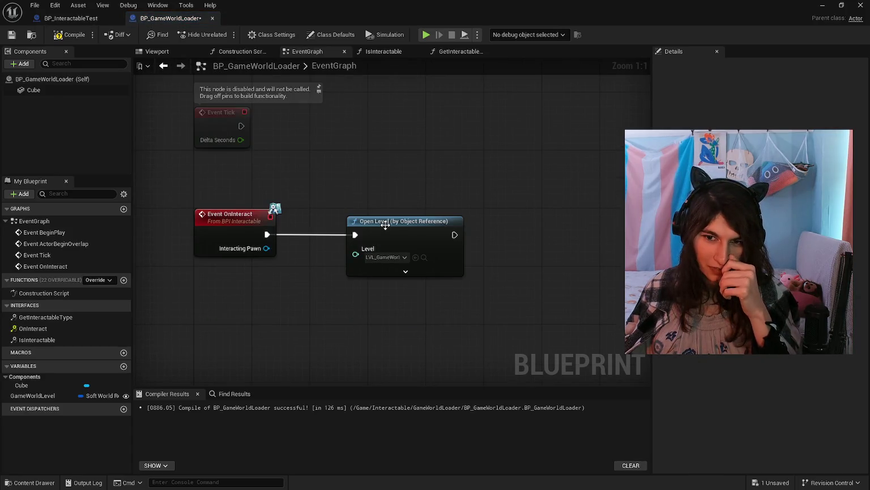
# Delete the unused GameWorldLevel variable and save BP_GameWorldLoader.
pyautogui.moveTo(386, 221); pyautogui.dragTo(378, 223)
pyautogui.click(34, 395)
pyautogui.press('Delete')
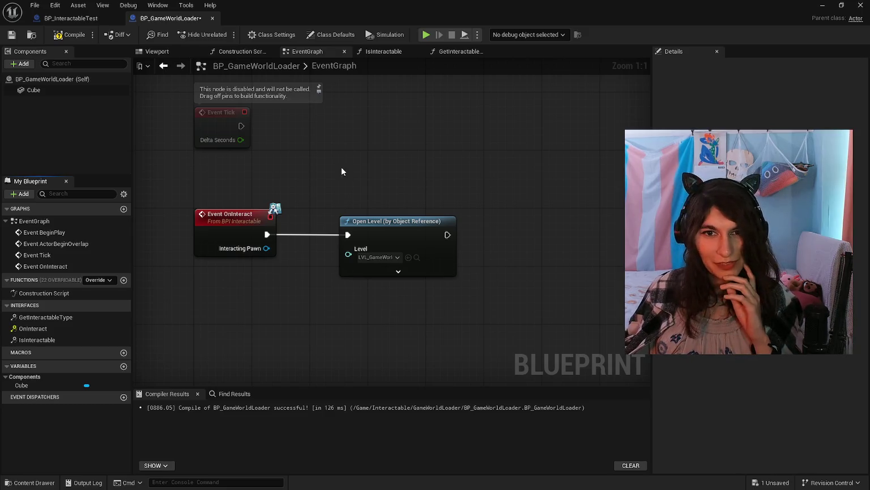
pyautogui.scroll(-1, 369, 200)
pyautogui.hotkey('ctrl', 's')
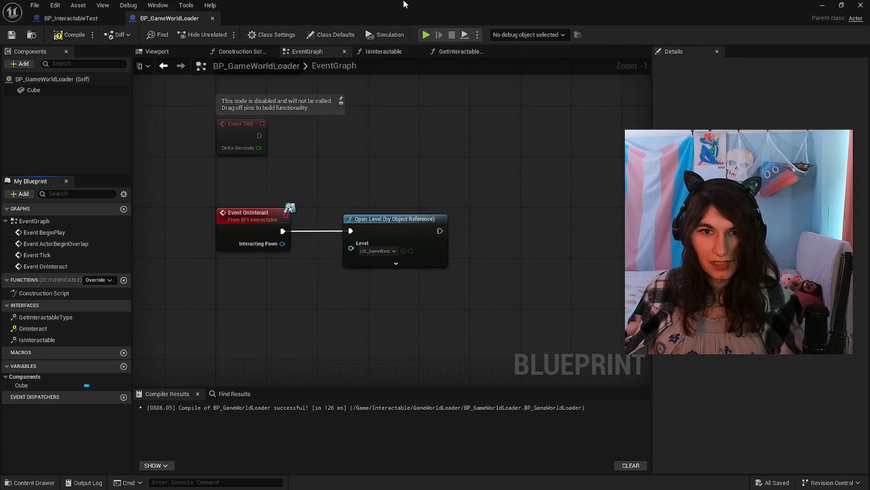
# Return to the level editor and open the GameWorldLoader folder in the content browser.
pyautogui.doubleClick(394, 5)
pyautogui.click(662, 99)
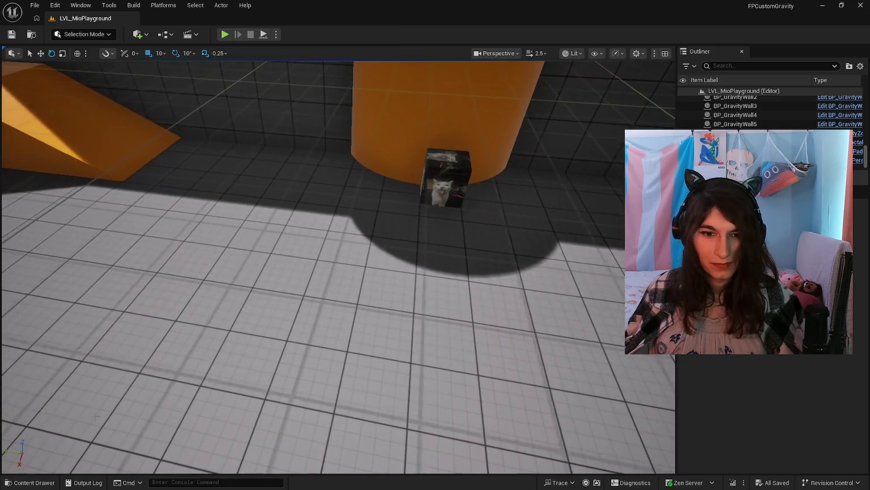
pyautogui.click(15, 482)
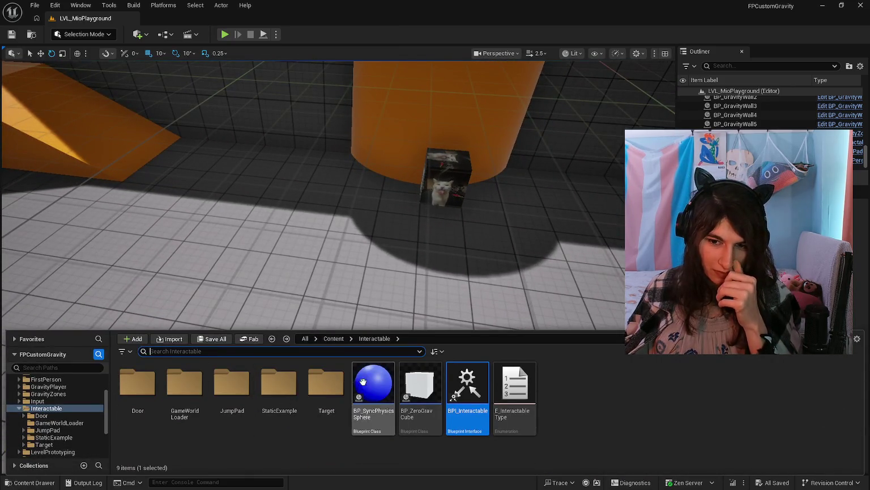
pyautogui.doubleClick(190, 397)
# Trial-place BP_GameWorldLoader beside the cat cube, then undo the placement.
pyautogui.moveTo(137, 385)
pyautogui.mouseDown()
pyautogui.moveTo(316, 226)
pyautogui.moveTo(318, 216)
pyautogui.moveTo(304, 272)
pyautogui.mouseUp()
pyautogui.hotkey('ctrl', 'z')
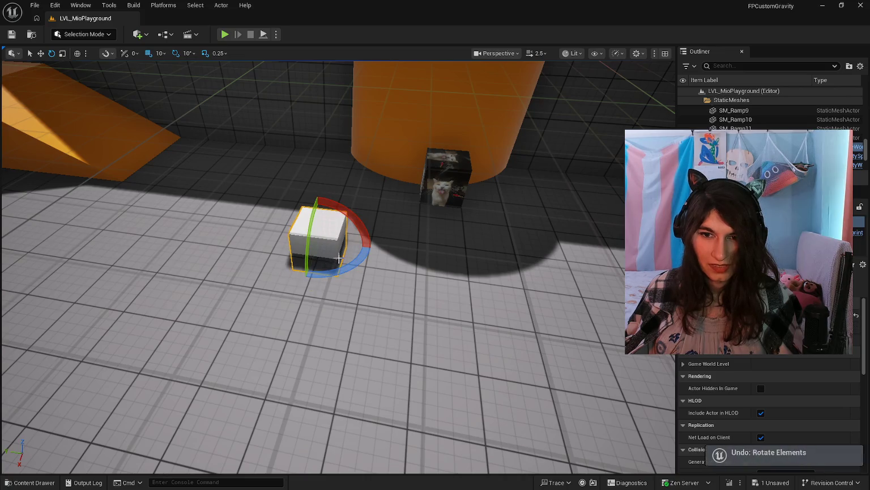
pyautogui.moveTo(321, 278)
pyautogui.mouseDown()
pyautogui.moveTo(306, 204)
pyautogui.moveTo(306, 243)
pyautogui.moveTo(340, 238)
pyautogui.moveTo(323, 227)
pyautogui.mouseUp()
pyautogui.hotkey('ctrl', 'z')
pyautogui.scroll(3, 227, 340)
# Place BP_GameWorldLoader upright on the floor before the cat cube and start Play.
pyautogui.click(45, 483)
pyautogui.moveTo(139, 396)
pyautogui.mouseDown()
pyautogui.moveTo(248, 253)
pyautogui.moveTo(322, 223)
pyautogui.mouseUp()
pyautogui.scroll(3, 317, 244)
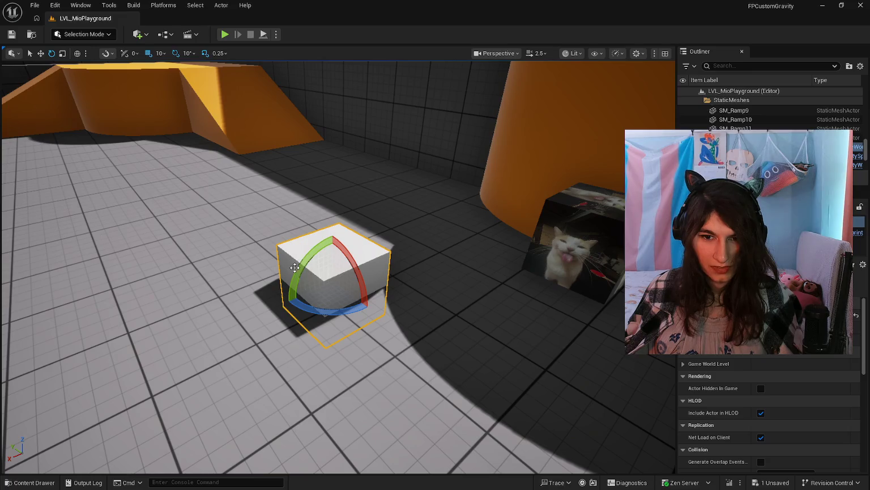
pyautogui.hotkey('ctrl', 'z')
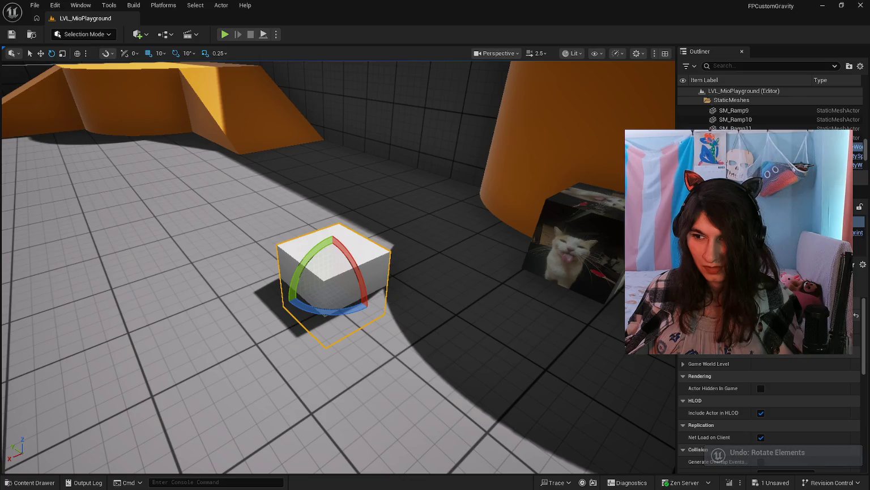
pyautogui.hotkey('ctrl', 'z')
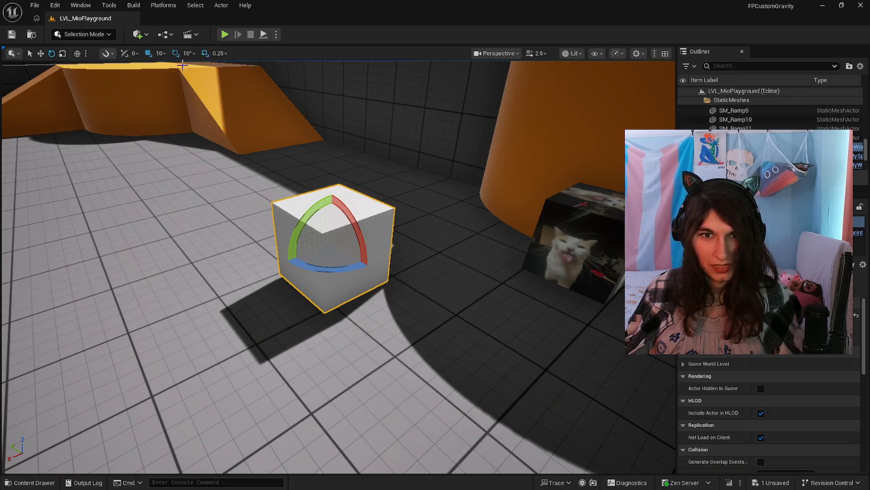
pyautogui.click(225, 34)
# Walk up to the white loader cube and interact with it to load LVL_GameWorld.
pyautogui.press('w')
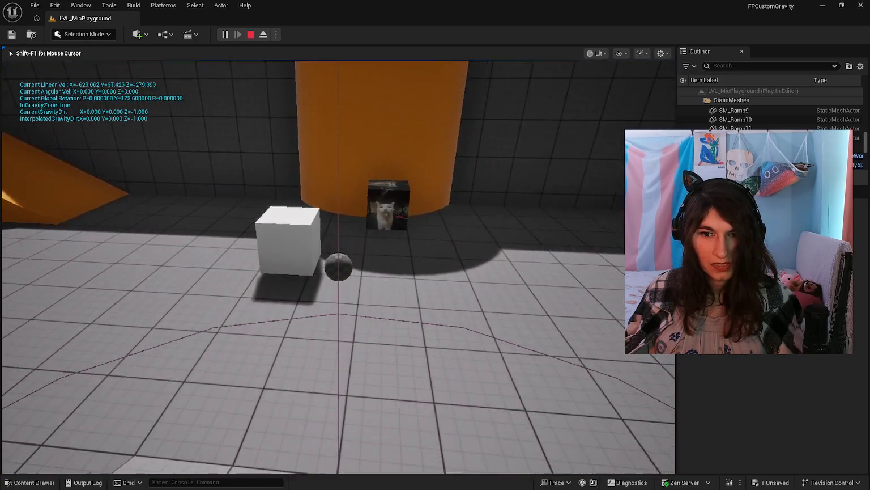
pyautogui.press('w')
pyautogui.press('e')
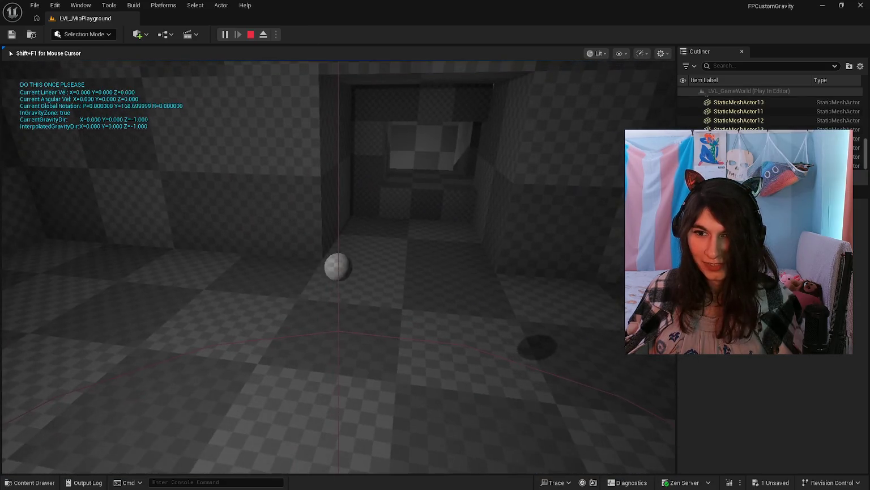
# Walk around the checkered test room, then stop the playtest with Esc.
pyautogui.press('w')
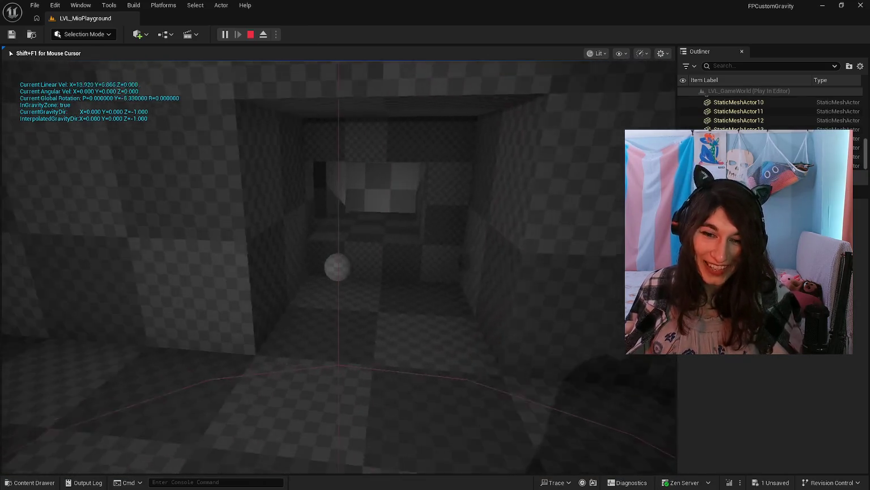
pyautogui.press('w')
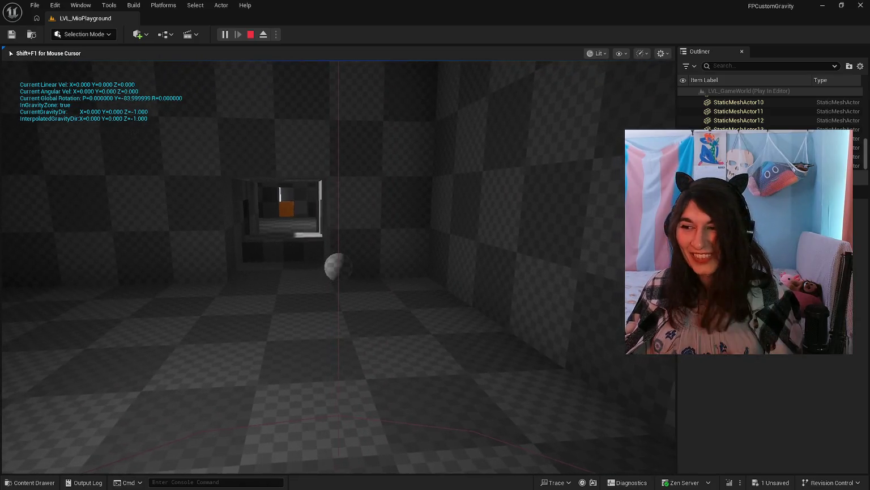
pyautogui.press('w')
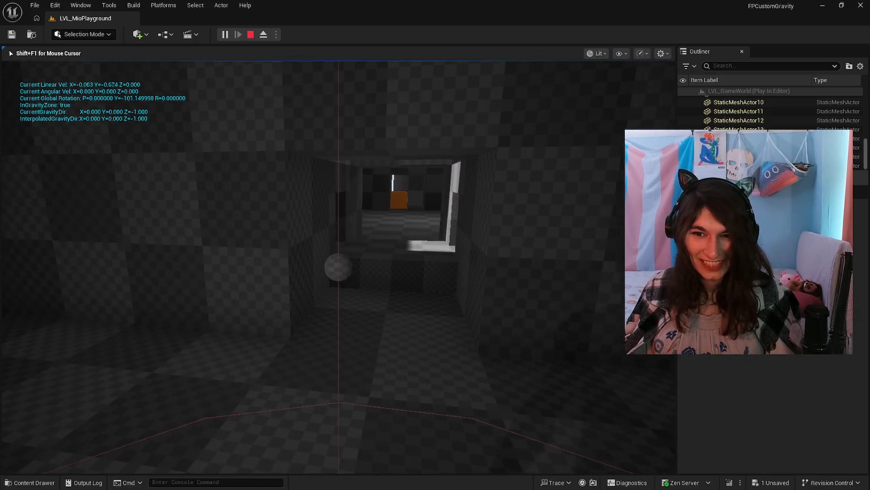
pyautogui.press('w')
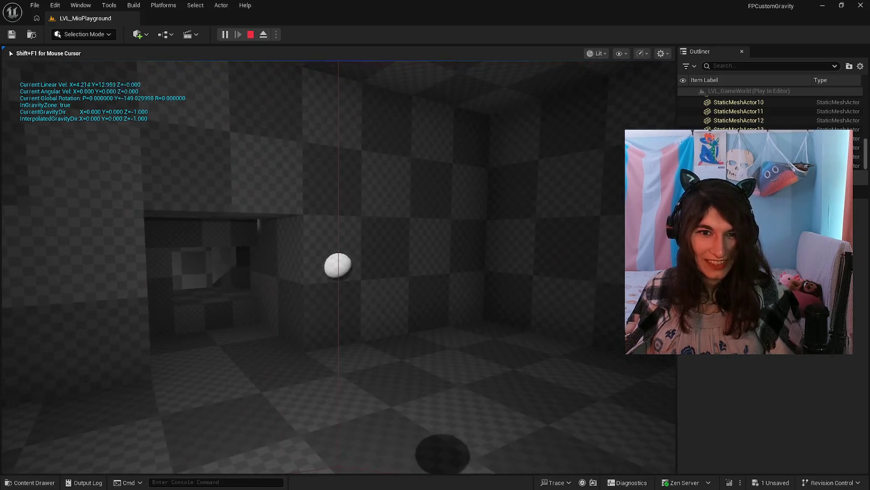
pyautogui.press('Escape')
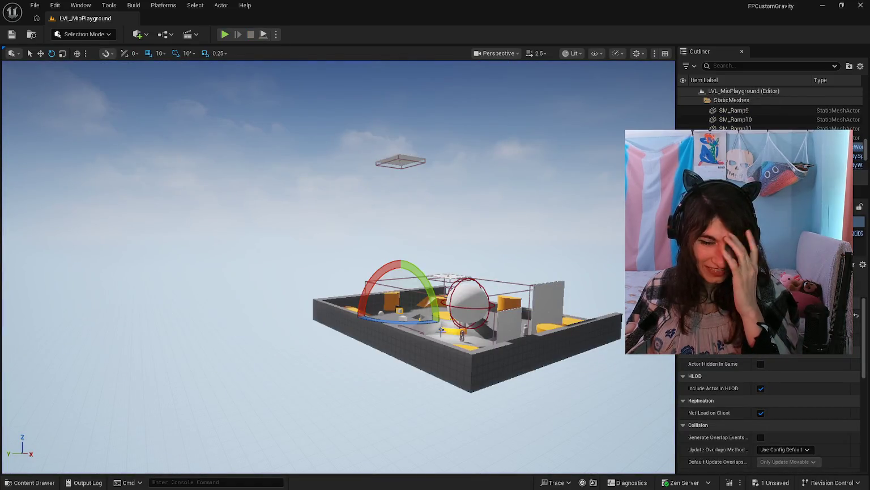
# Focus on the white cube beside the cat crate and delete it.
pyautogui.press('f')
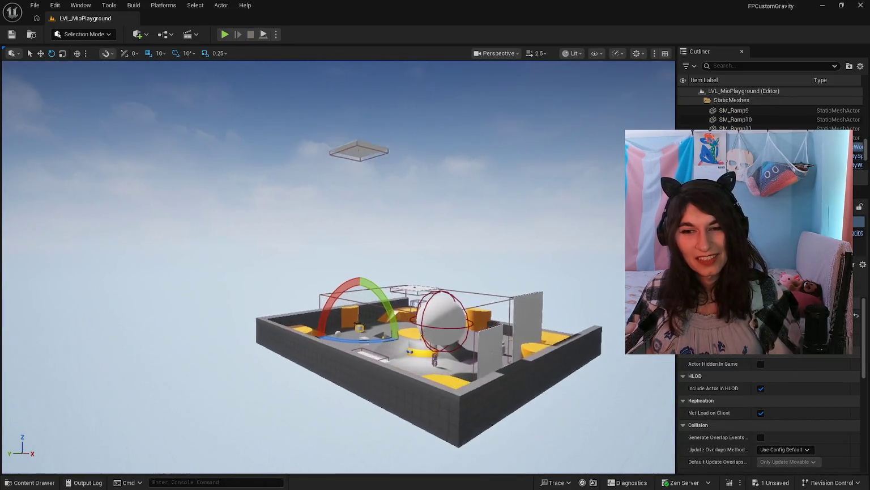
pyautogui.press('w')
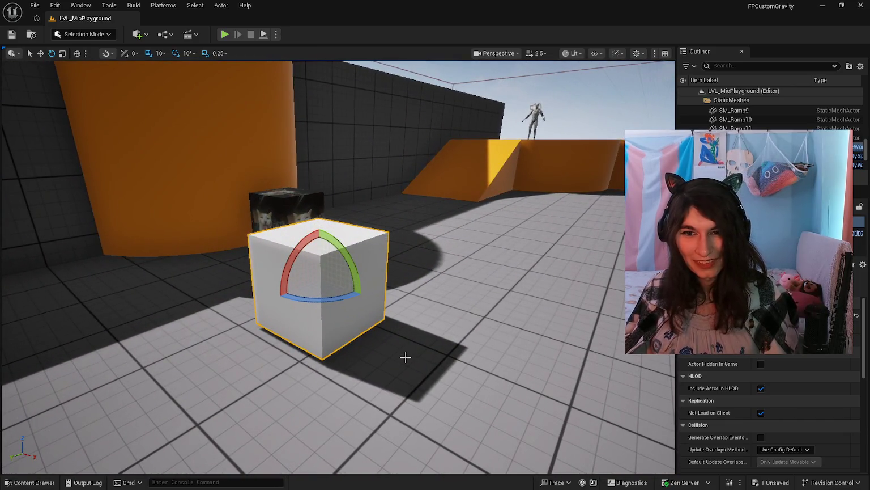
pyautogui.press('Delete')
# Open the Content Drawer and return to the Interactable folder.
pyautogui.click(33, 482)
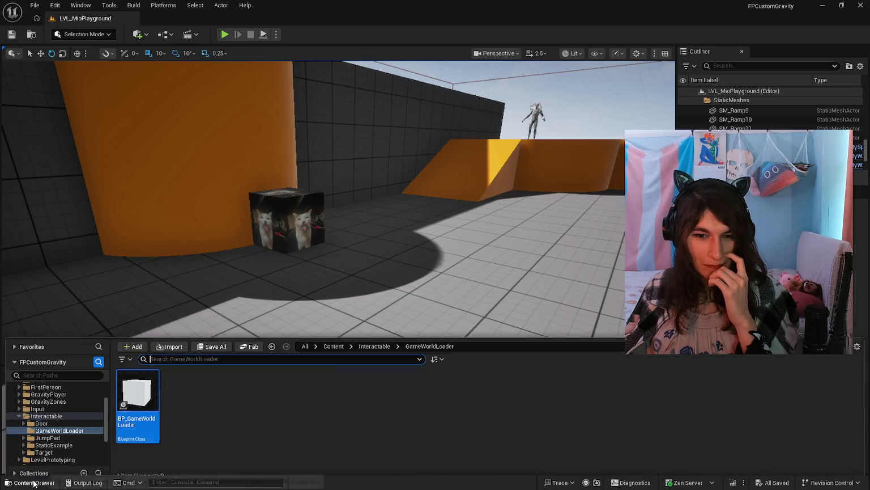
pyautogui.click(247, 425)
pyautogui.hotkey('alt', 'Left')
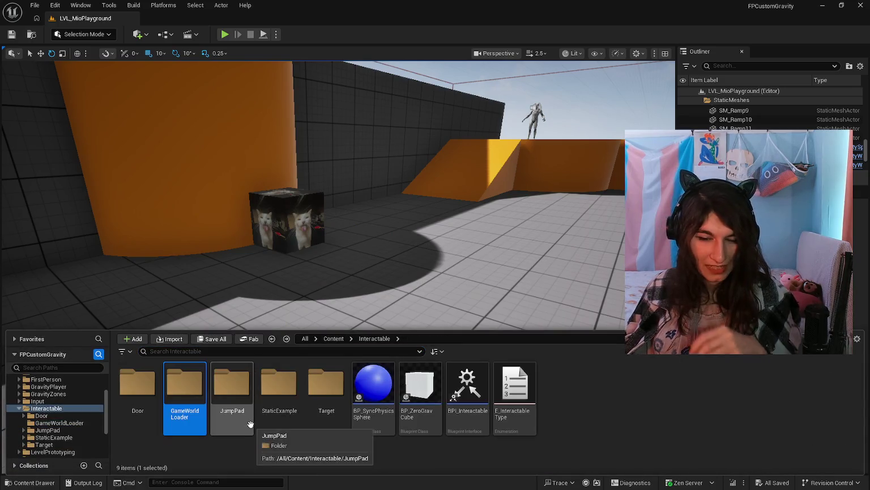
pyautogui.click(498, 450)
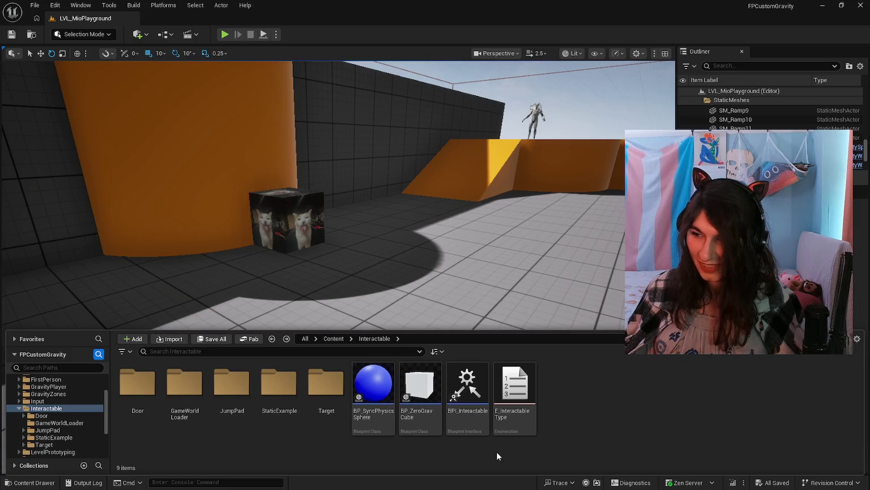
pyautogui.scroll(-2, 89, 415)
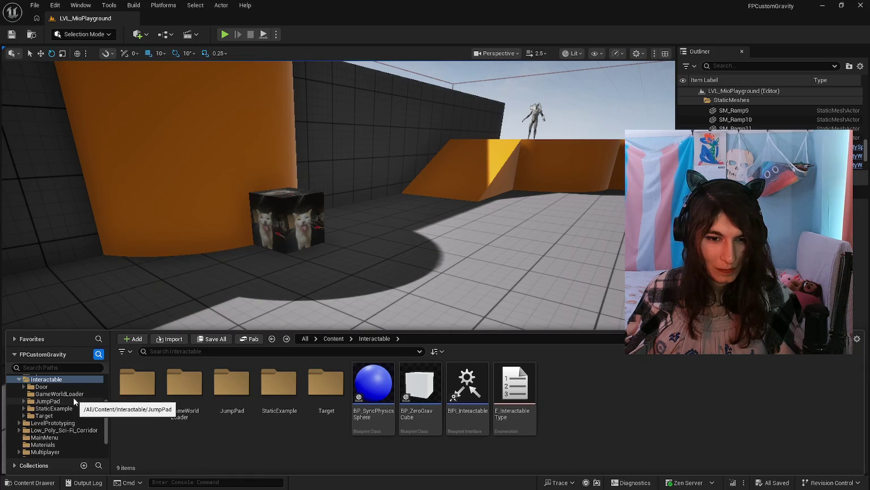
pyautogui.scroll(-2, 74, 397)
pyautogui.scroll(2, 75, 400)
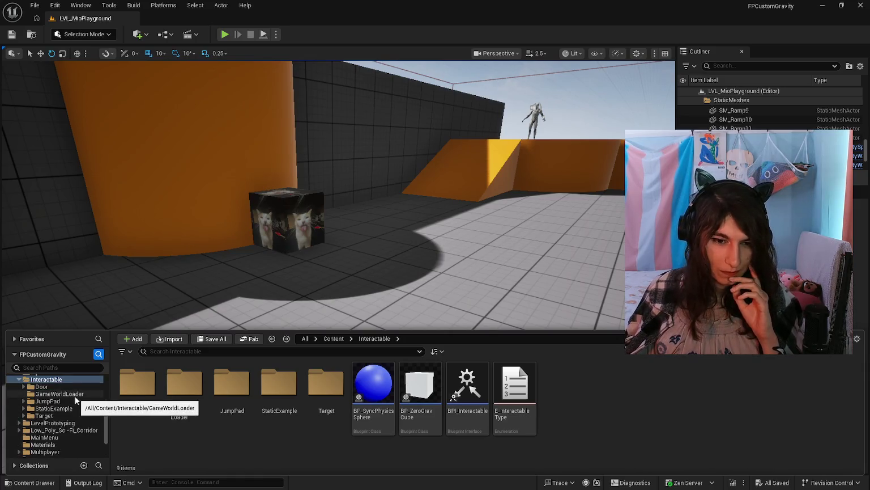
pyautogui.scroll(-3, 74, 397)
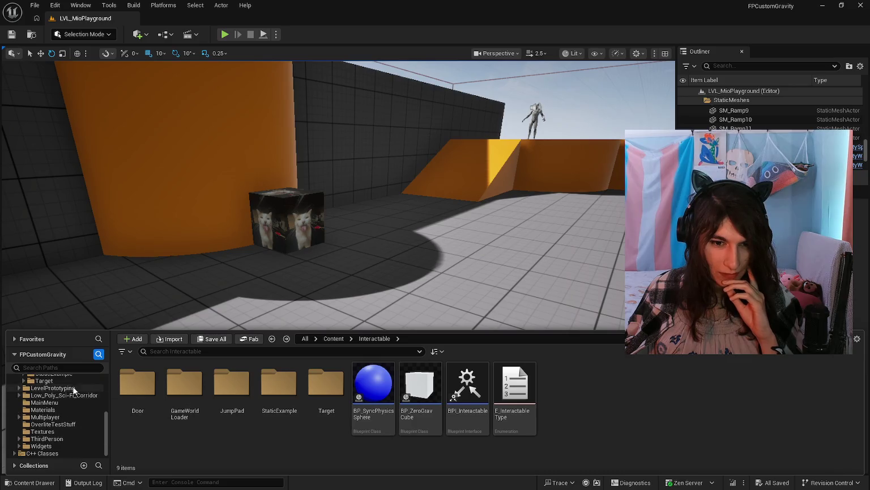
# In LevelPrototyping, create an empty LVL_Lobby level, then delete it.
pyautogui.click(72, 386)
pyautogui.scroll(-2, 441, 444)
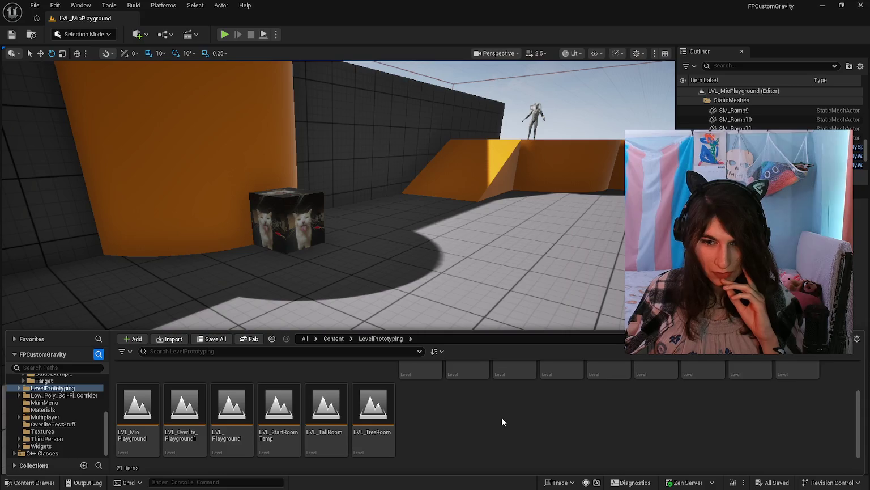
pyautogui.scroll(2, 502, 421)
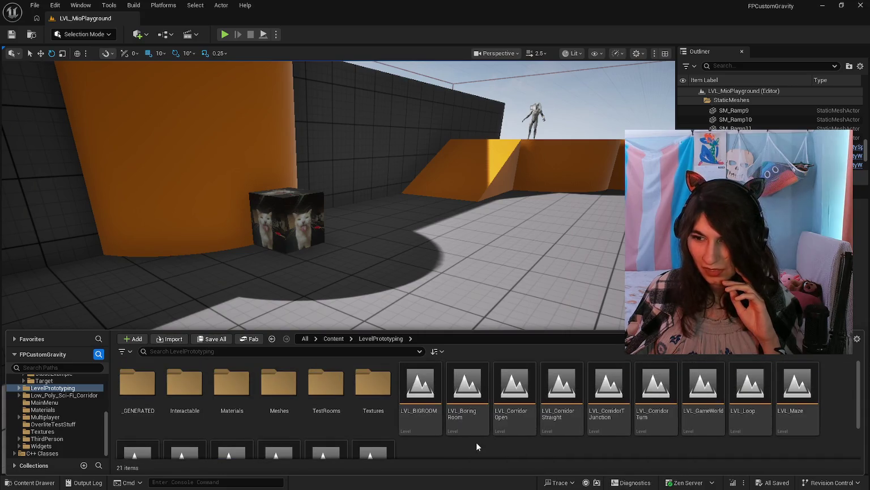
pyautogui.scroll(-2, 476, 442)
pyautogui.rightClick(476, 442)
pyautogui.click(504, 178)
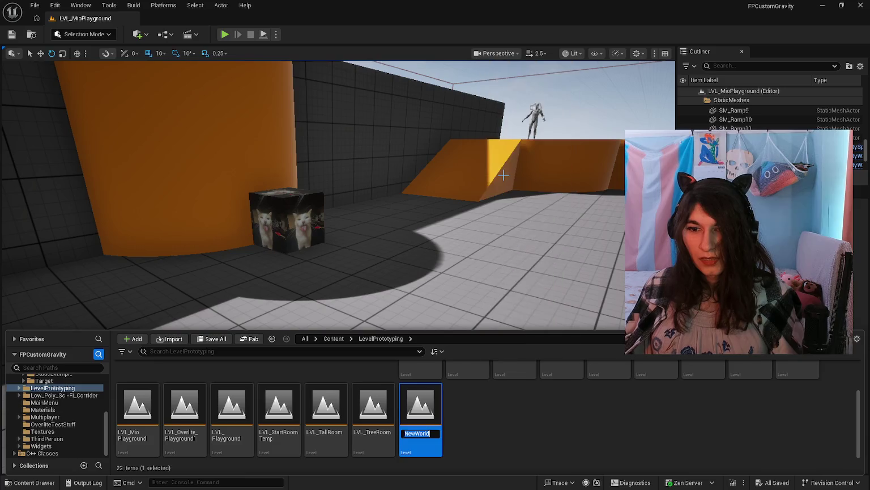
pyautogui.write('LVL_Lobby')
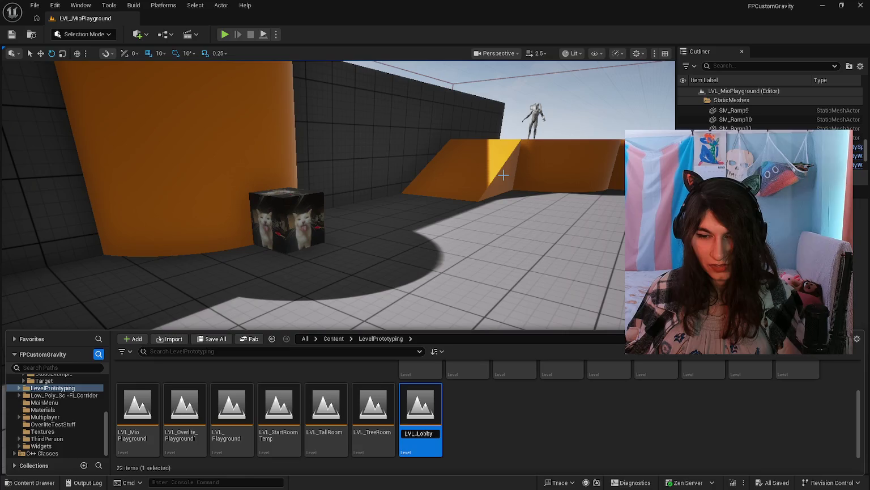
pyautogui.press('Return')
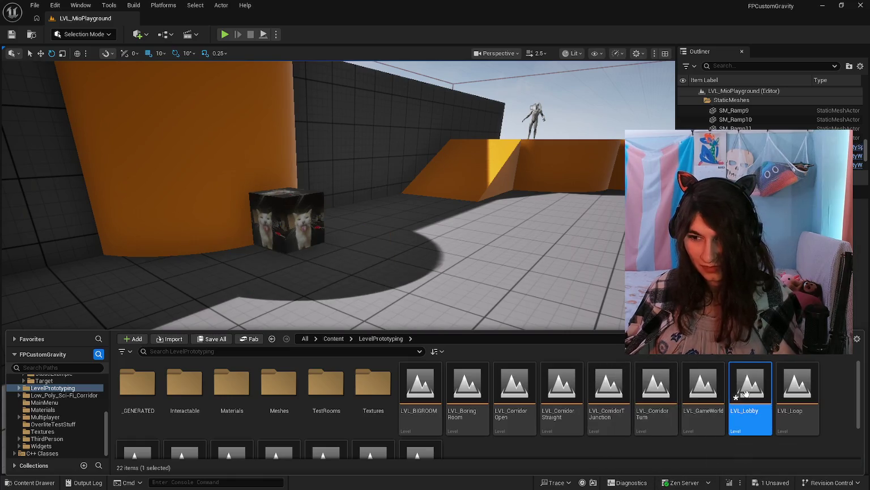
pyautogui.press('Delete')
pyautogui.click(392, 393)
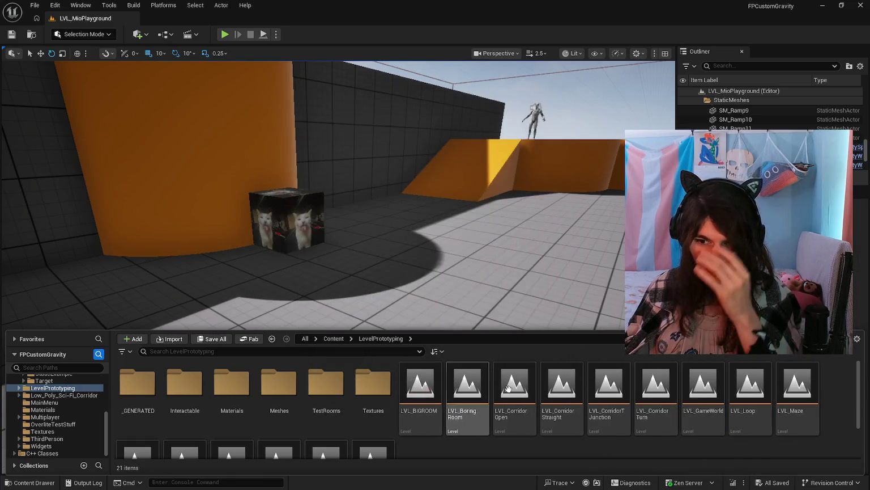
# Duplicate LVL_GameWorld as LVL_Lobby and open it, bringing up Save Content.
pyautogui.rightClick(701, 396)
pyautogui.hotkey('ctrl', 'd')
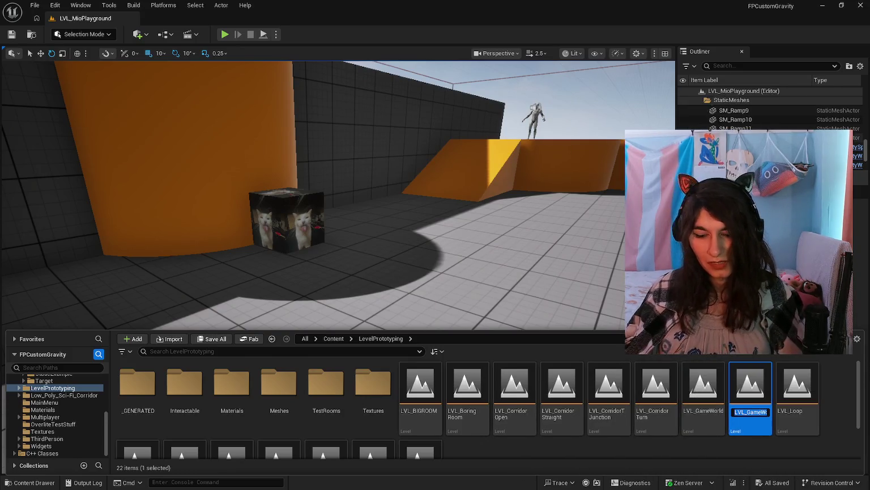
pyautogui.write('LVL_GameWorl')
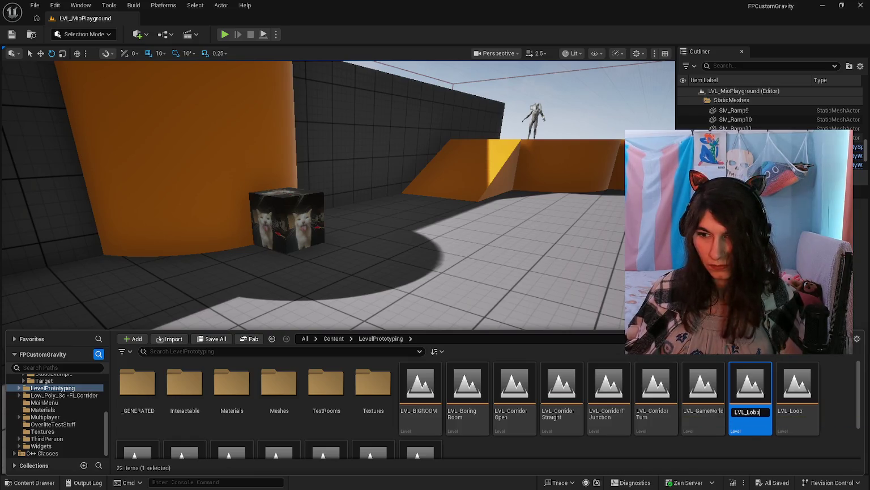
pyautogui.write('y')
pyautogui.press('Return')
pyautogui.hotkey('ctrl', 'shift', 's')
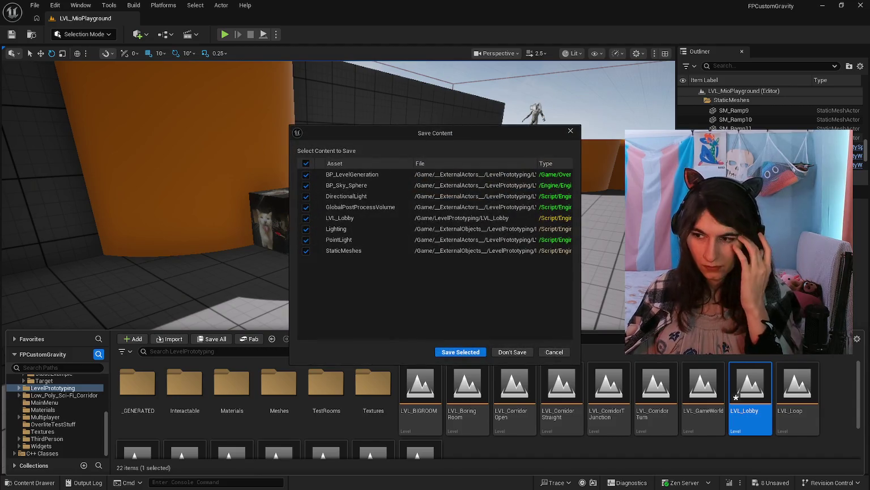
# Save pending changes to load LVL_Lobby, then delete its test cube.
pyautogui.click(477, 352)
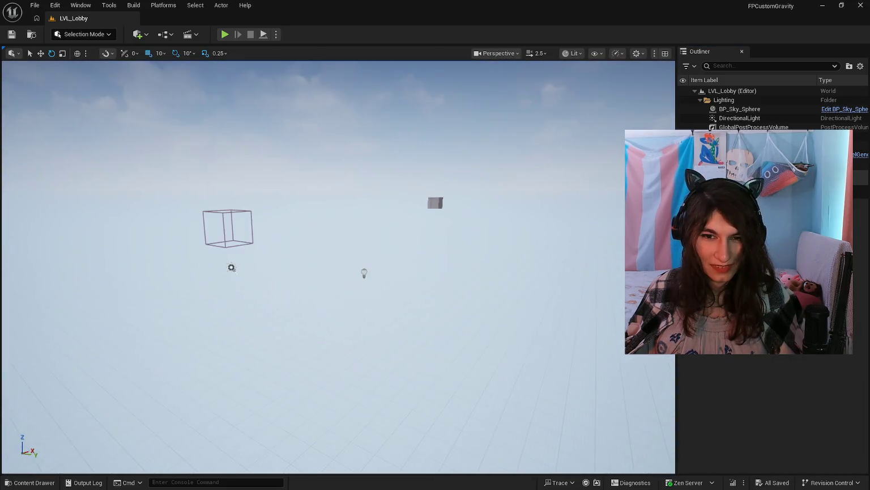
pyautogui.moveTo(495, 286); pyautogui.dragTo(495, 286)
pyautogui.click(33, 482)
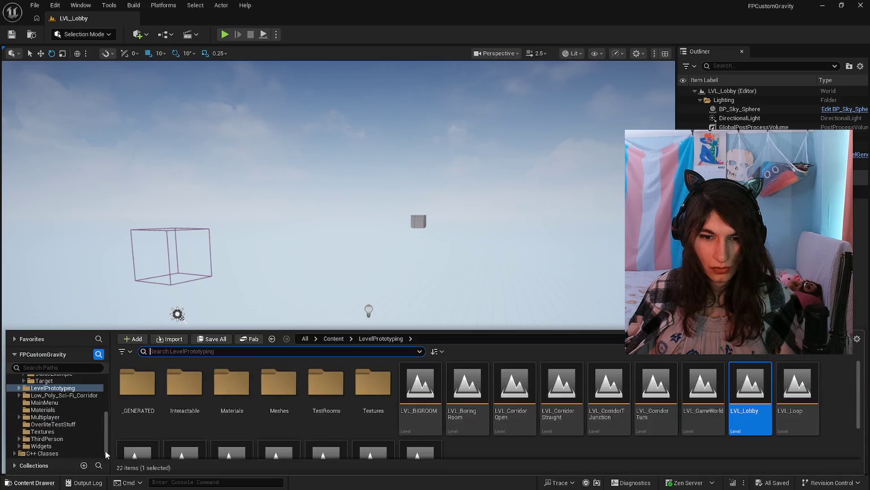
pyautogui.moveTo(429, 253)
pyautogui.mouseDown()
pyautogui.moveTo(419, 261)
pyautogui.moveTo(430, 261)
pyautogui.mouseUp()
pyautogui.click(482, 179)
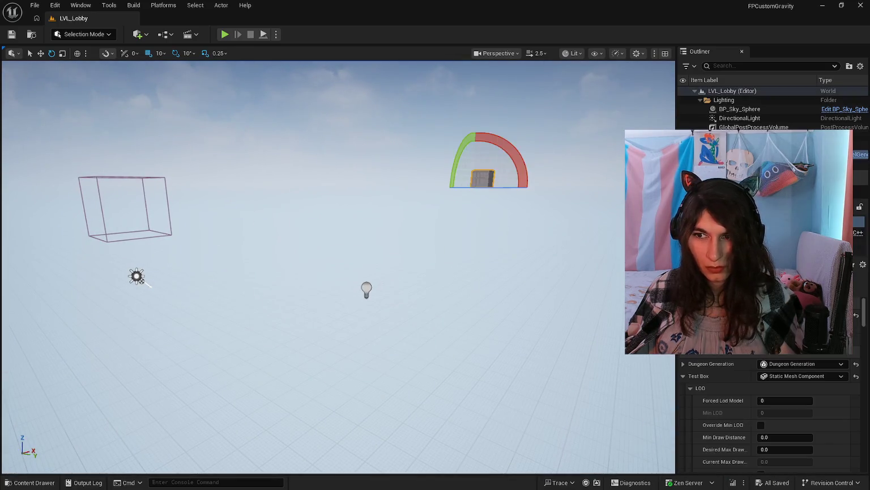
pyautogui.press('Delete')
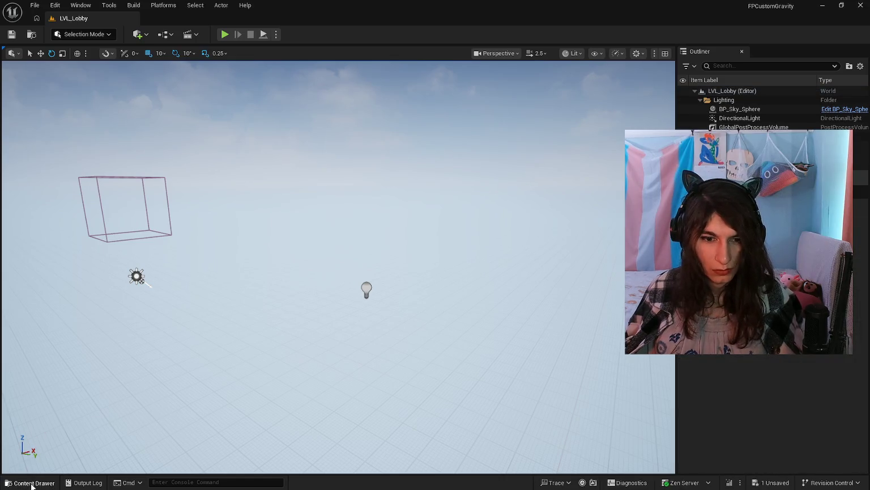
# Browse LevelPrototyping and drag a checkered room level into the lobby scene.
pyautogui.click(29, 482)
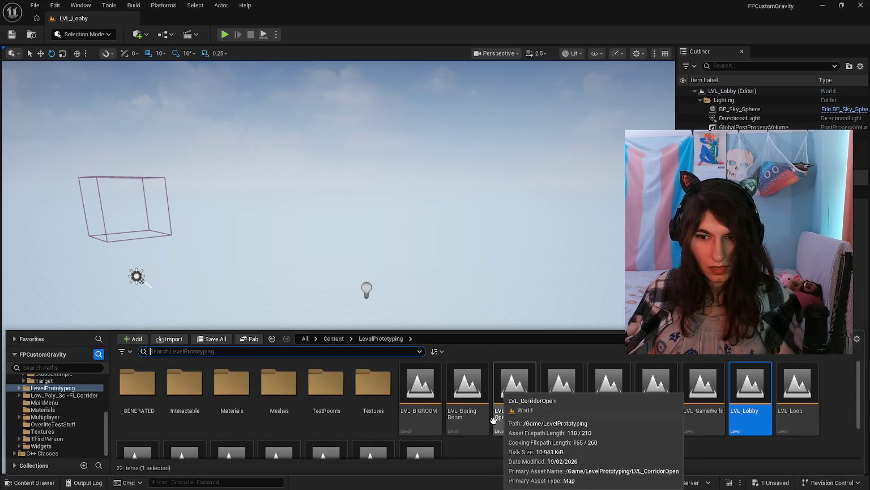
pyautogui.scroll(-1, 474, 431)
pyautogui.scroll(1, 474, 429)
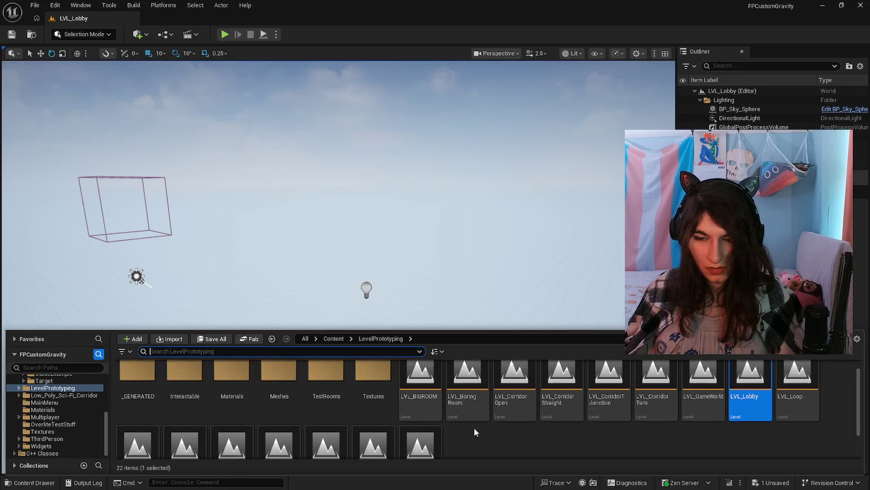
pyautogui.doubleClick(355, 391)
pyautogui.hotkey('alt', 'Left')
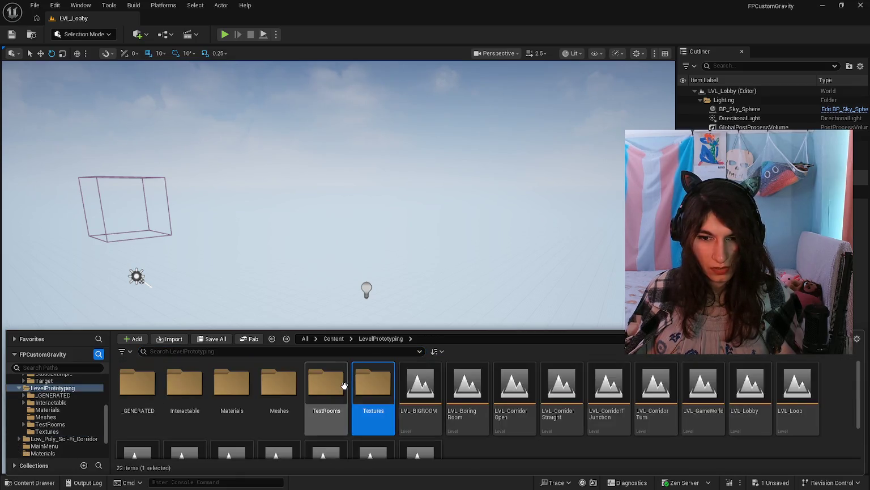
pyautogui.doubleClick(344, 390)
pyautogui.hotkey('alt', 'Left')
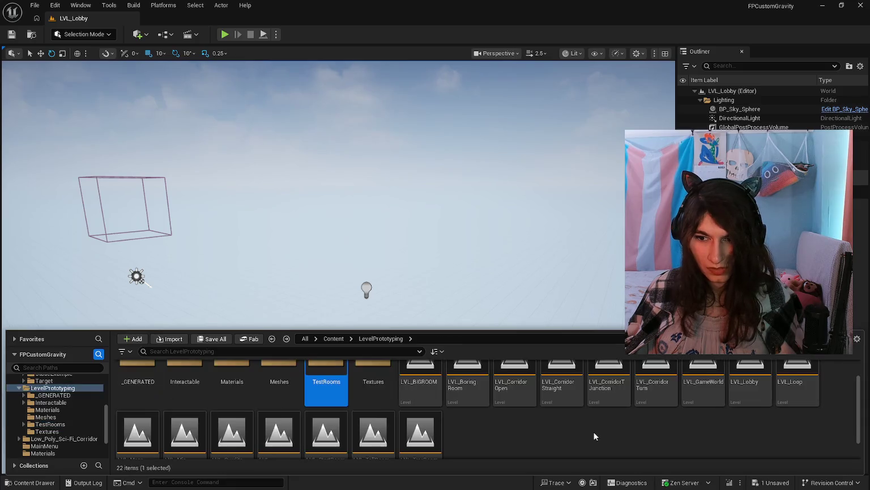
pyautogui.scroll(-1, 558, 433)
pyautogui.moveTo(251, 425)
pyautogui.mouseDown()
pyautogui.moveTo(335, 408)
pyautogui.moveTo(417, 295)
pyautogui.moveTo(424, 302)
pyautogui.mouseUp()
# Frame the placed checkered room and orbit around it.
pyautogui.press('f')
pyautogui.scroll(-5, 338, 252)
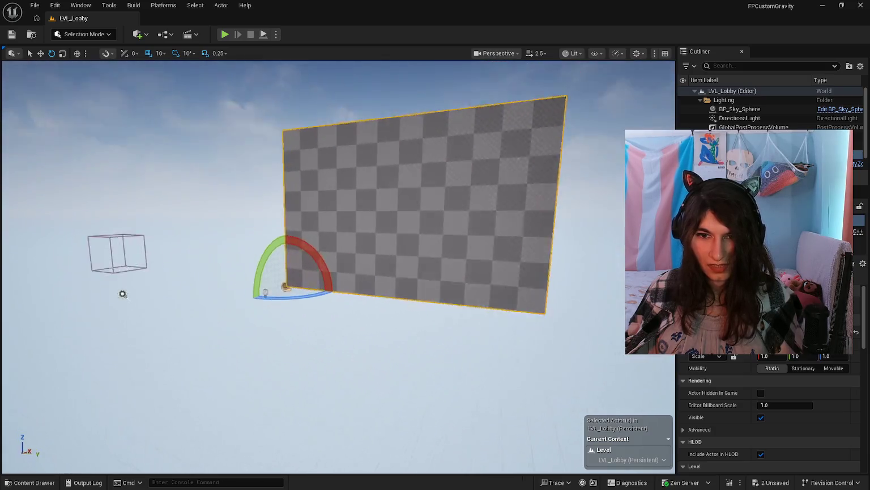
pyautogui.moveTo(448, 329)
pyautogui.mouseDown()
pyautogui.moveTo(397, 329)
pyautogui.moveTo(343, 358)
pyautogui.moveTo(314, 343)
pyautogui.mouseUp()
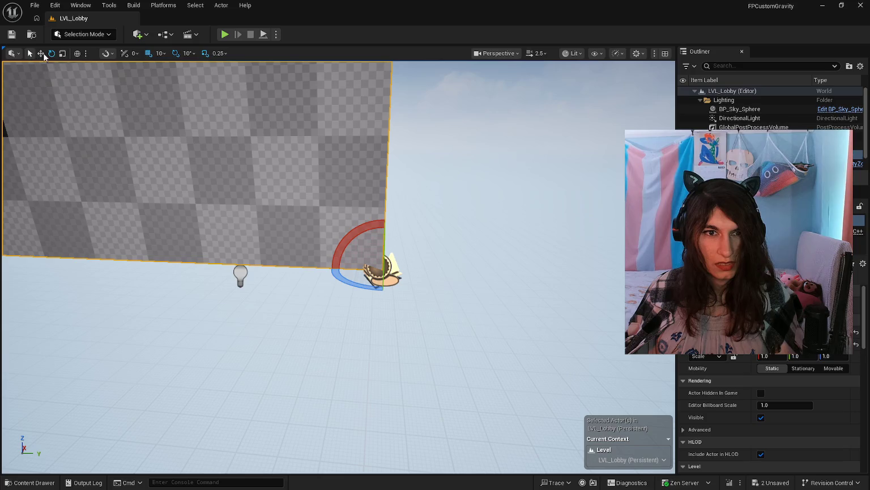
pyautogui.click(44, 57)
pyautogui.moveTo(295, 294)
pyautogui.mouseDown()
pyautogui.moveTo(391, 278)
pyautogui.moveTo(668, 292)
pyautogui.moveTo(628, 290)
pyautogui.mouseUp()
pyautogui.moveTo(571, 305); pyautogui.dragTo(629, 306)
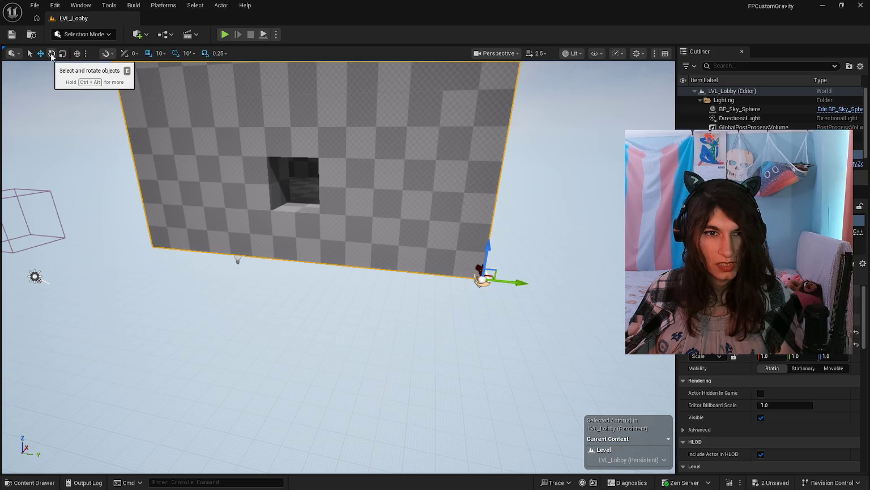
# Stretch the checkered wall with the scale tool, then undo the resize.
pyautogui.press('r')
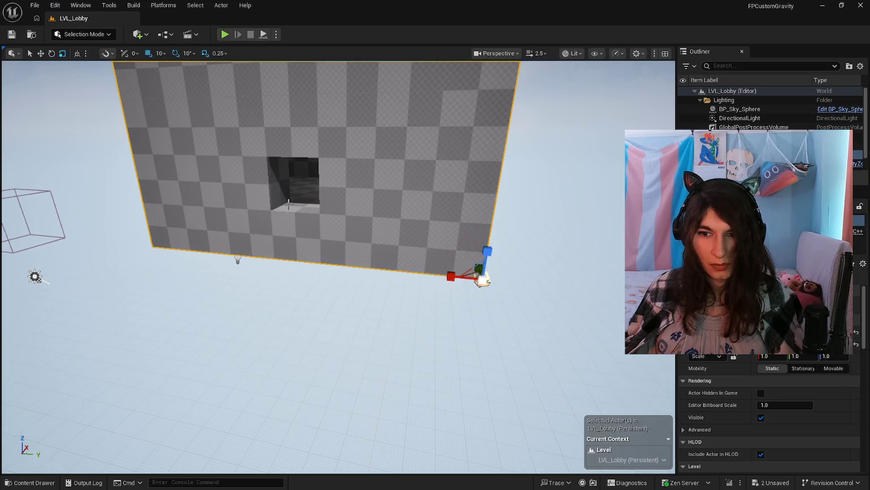
pyautogui.moveTo(479, 244); pyautogui.dragTo(461, 355)
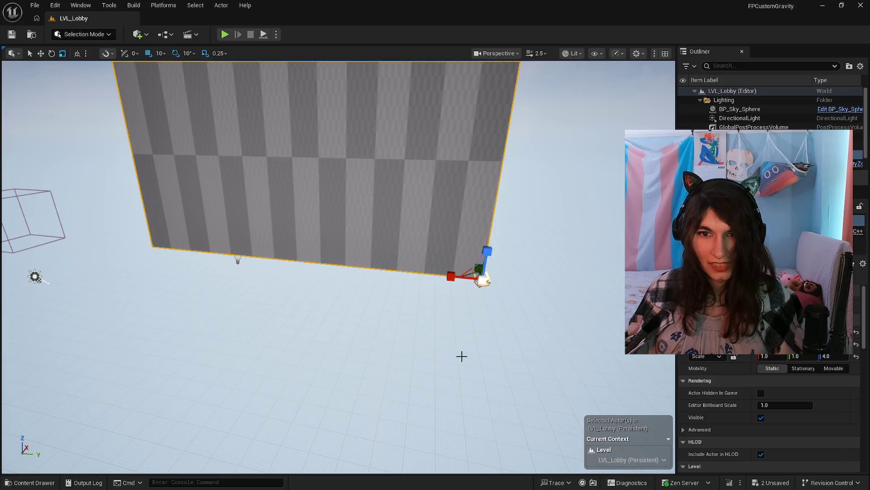
pyautogui.hotkey('ctrl', 'z')
# Move the checkered wall up and to the right, then select the point light.
pyautogui.press('w')
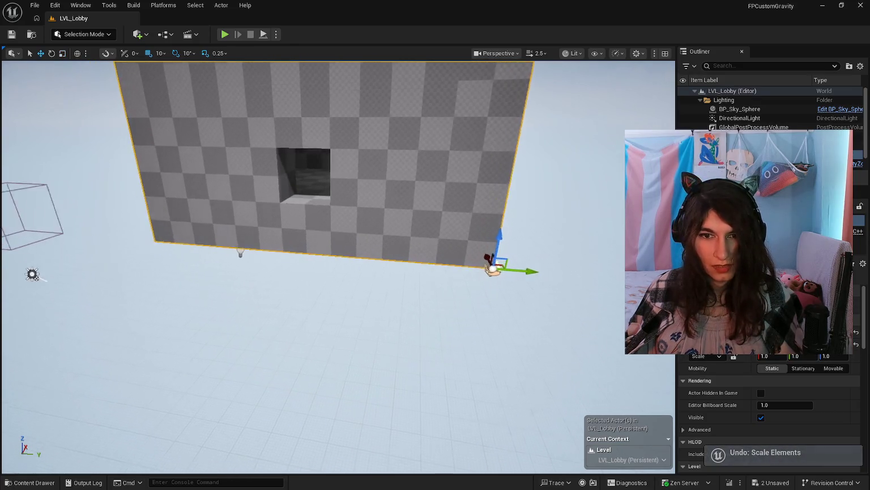
pyautogui.moveTo(520, 259); pyautogui.dragTo(396, 260)
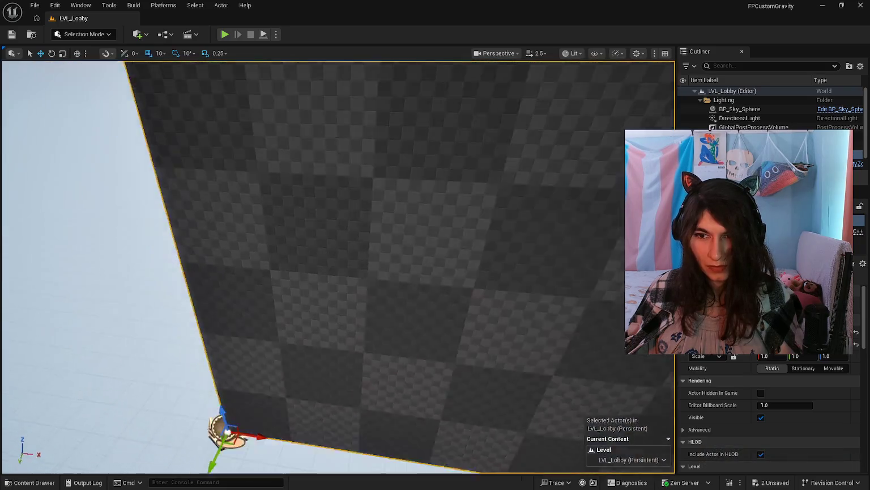
pyautogui.moveTo(453, 330)
pyautogui.mouseDown()
pyautogui.moveTo(463, 293)
pyautogui.moveTo(531, 215)
pyautogui.mouseUp()
pyautogui.moveTo(432, 280); pyautogui.dragTo(405, 244)
pyautogui.click(378, 204)
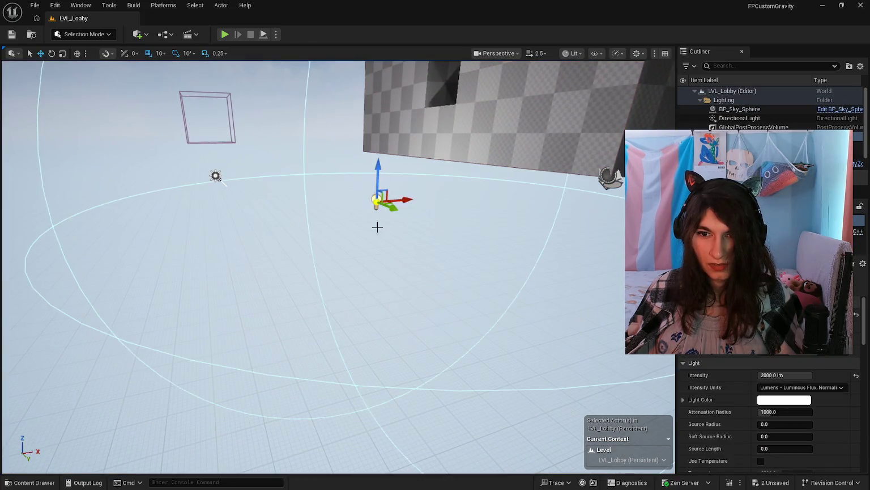
# Inspect the point light and checkered room, then switch to LevelGeneration.cpp in Visual Studio.
pyautogui.press('f')
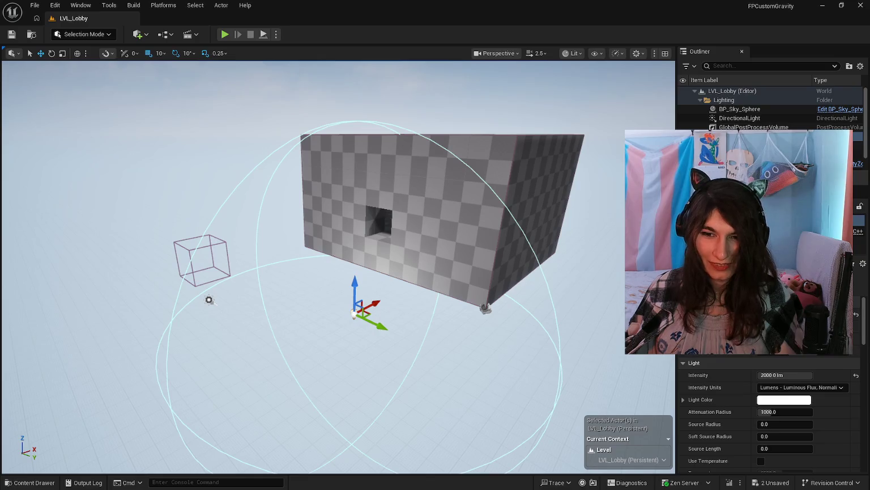
pyautogui.scroll(4, 340, 266)
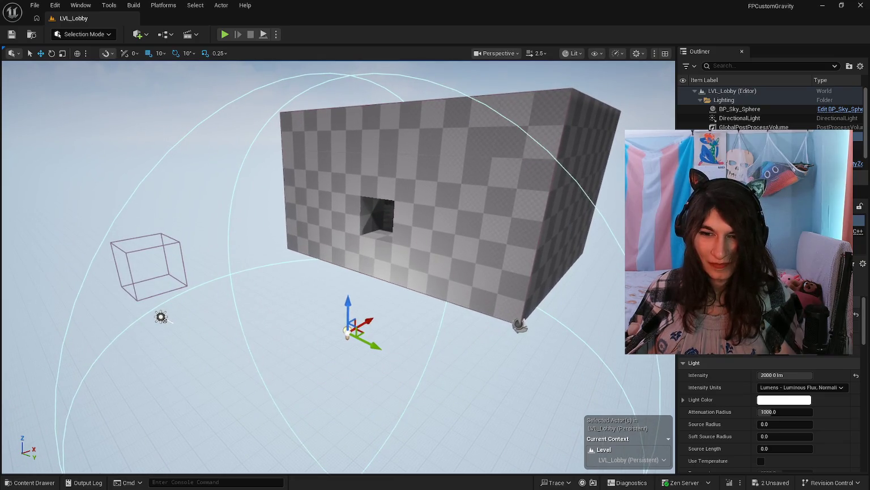
pyautogui.click(444, 272)
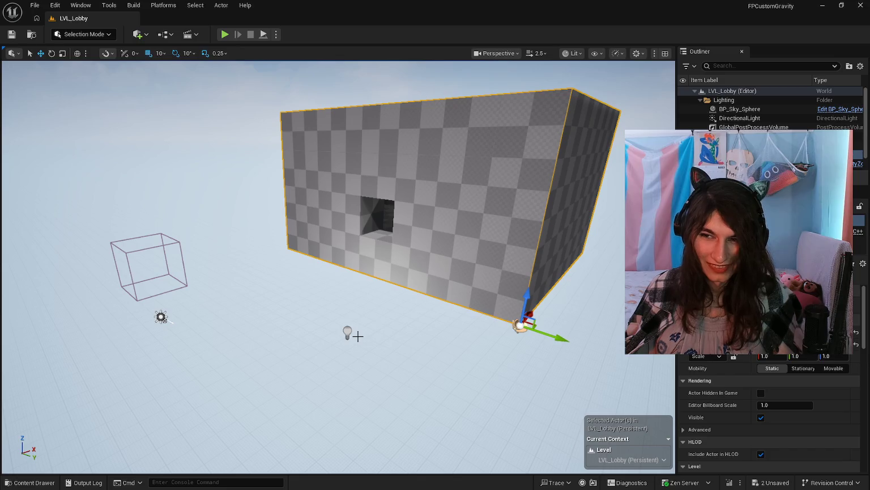
pyautogui.moveTo(358, 335)
pyautogui.mouseDown()
pyautogui.moveTo(301, 275)
pyautogui.moveTo(300, 287)
pyautogui.moveTo(396, 280)
pyautogui.moveTo(608, 299)
pyautogui.mouseUp()
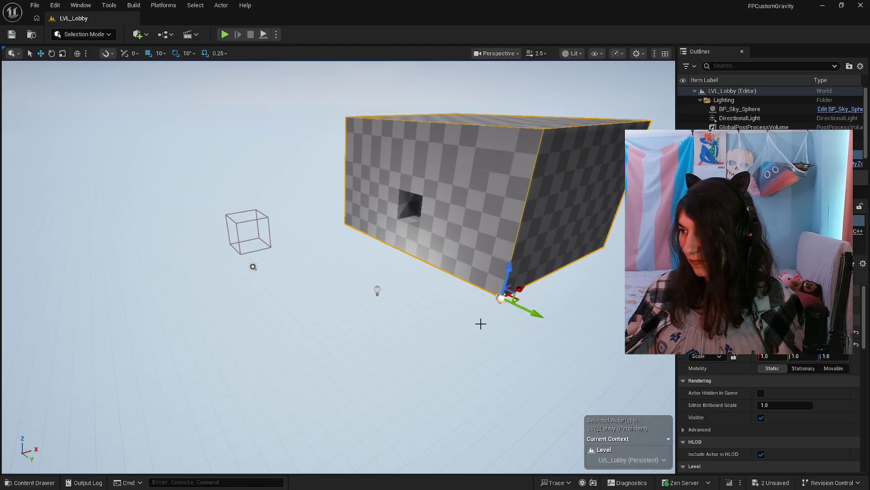
pyautogui.hotkey('alt', 'Tab')
pyautogui.scroll(4, 292, 257)
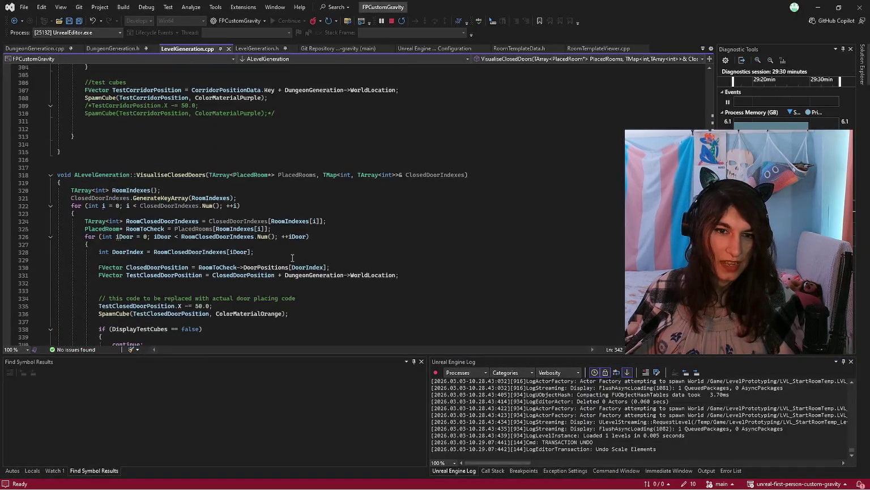
# Inspect the TArray definition in Array.h from line 324, then return to LevelGeneration.cpp.
pyautogui.click(282, 206)
pyautogui.click(283, 214)
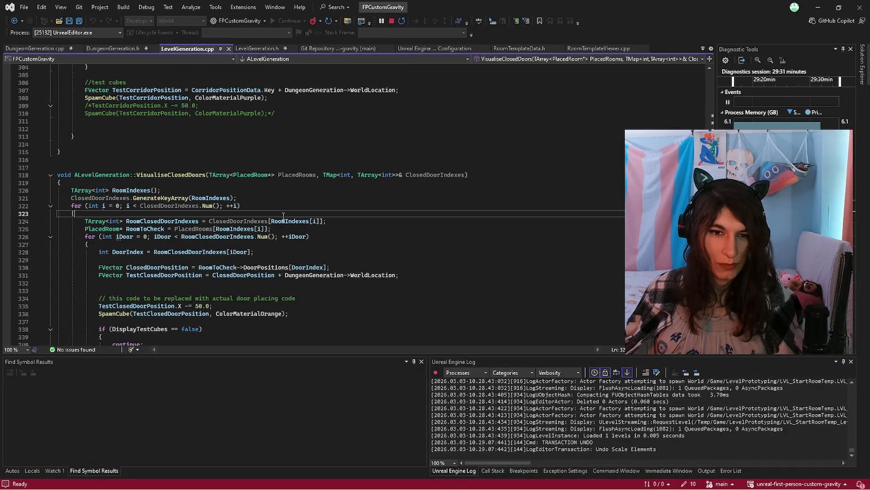
pyautogui.click(98, 221)
pyautogui.click(84, 222)
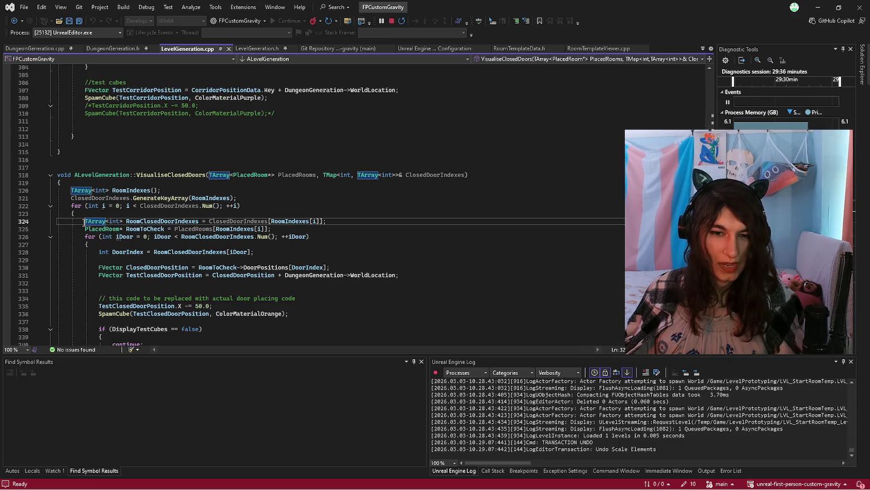
pyautogui.keyDown('ctrl'); pyautogui.click(83, 221); pyautogui.keyUp('ctrl')
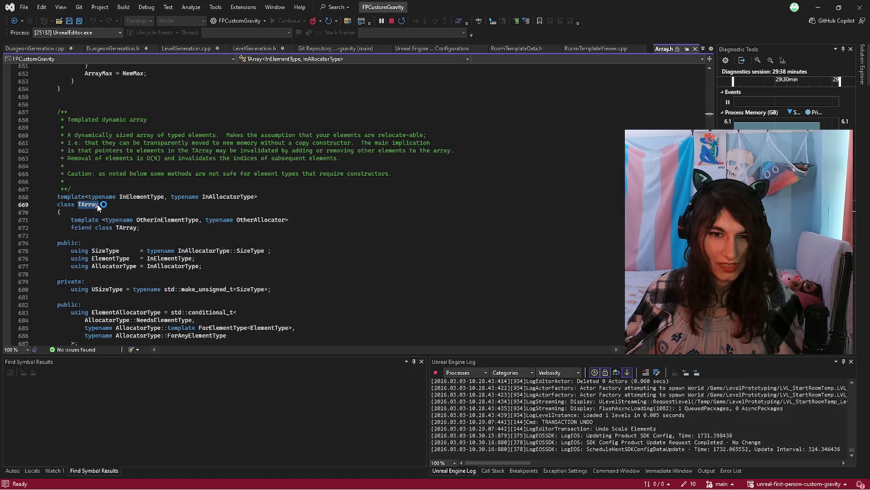
pyautogui.scroll(-9, 107, 204)
pyautogui.scroll(-6, 114, 201)
pyautogui.scroll(1, 113, 201)
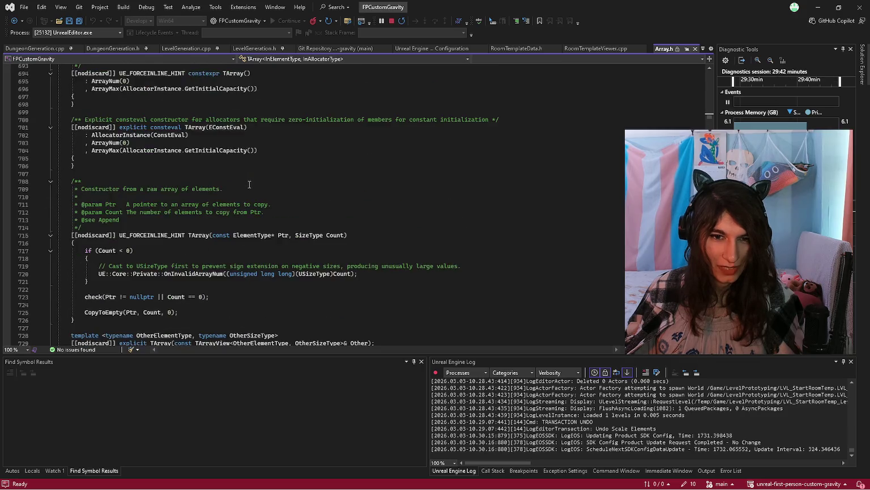
pyautogui.hotkey('ctrl', '-')
# Go to the FRotator declaration in MathFwd.h and scroll through it.
pyautogui.scroll(6, 233, 225)
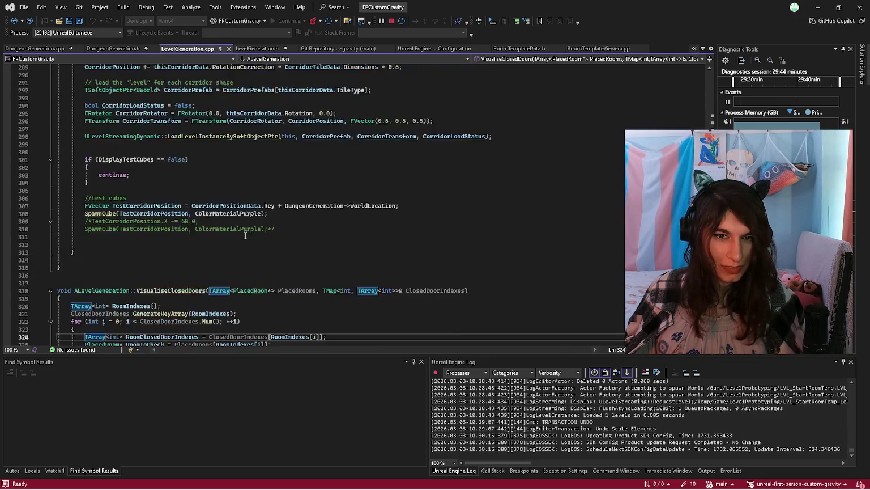
pyautogui.scroll(5, 233, 225)
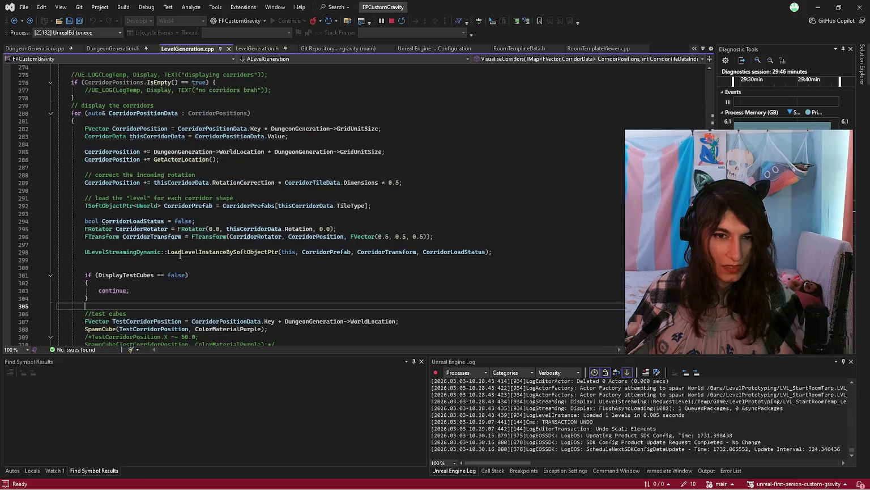
pyautogui.click(75, 236)
pyautogui.keyDown('ctrl'); pyautogui.click(96, 252); pyautogui.keyUp('ctrl')
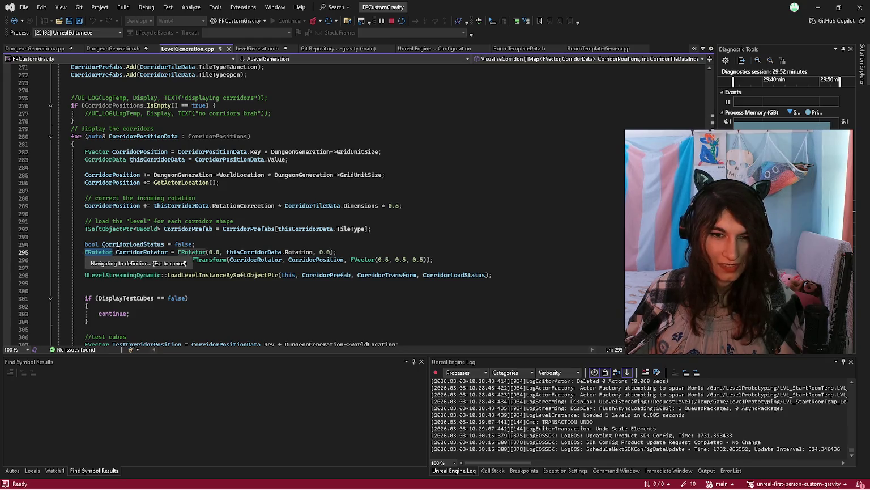
pyautogui.click(112, 252)
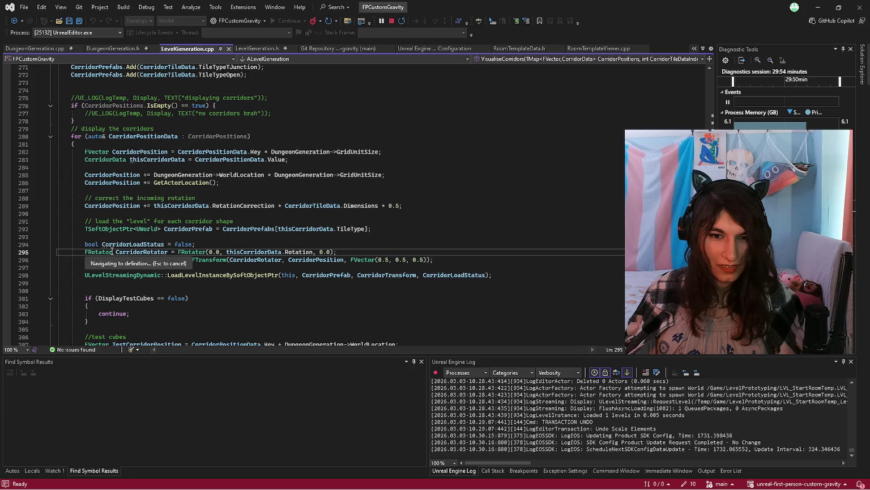
pyautogui.scroll(-2, 111, 252)
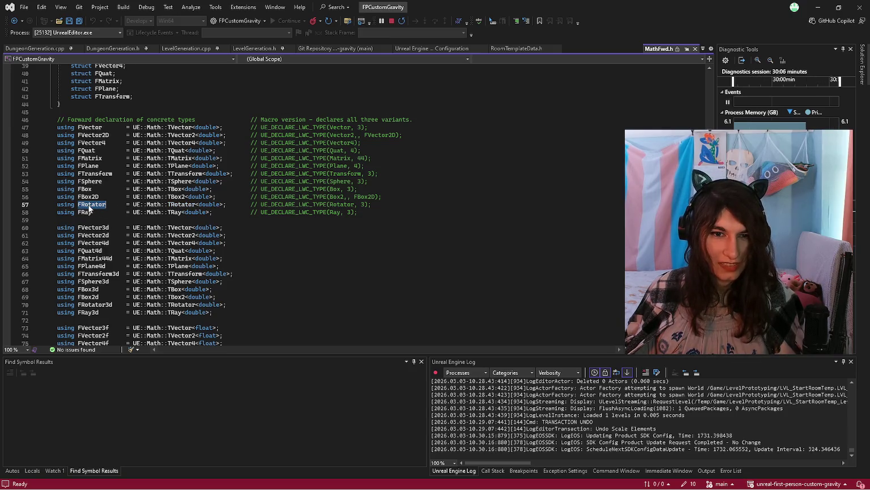
pyautogui.scroll(5, 89, 206)
pyautogui.scroll(-4, 90, 206)
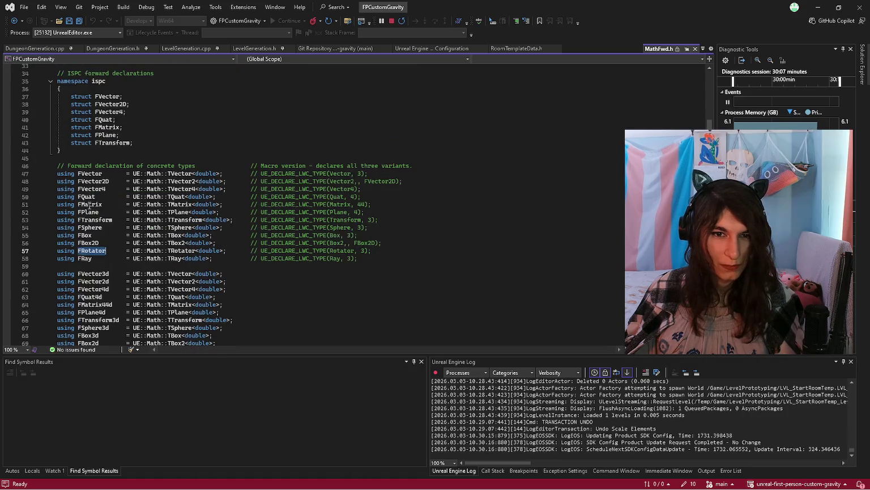
pyautogui.scroll(-5, 89, 206)
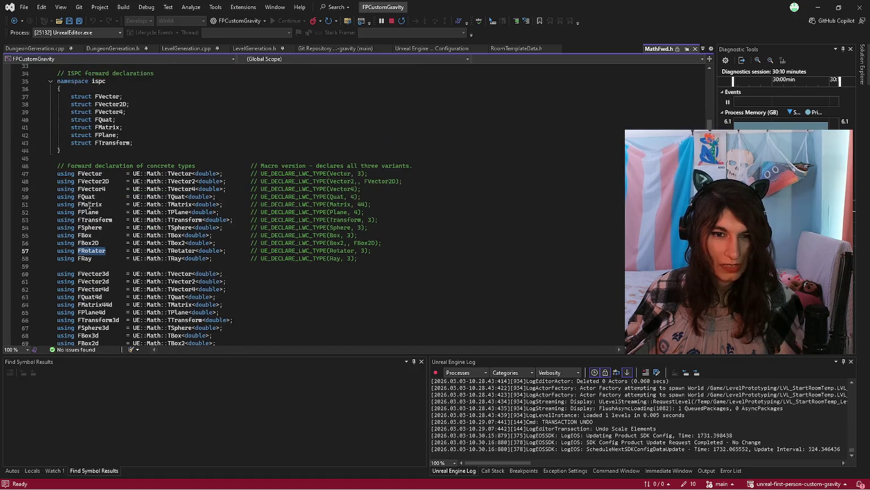
pyautogui.scroll(-2, 90, 205)
pyautogui.scroll(6, 90, 205)
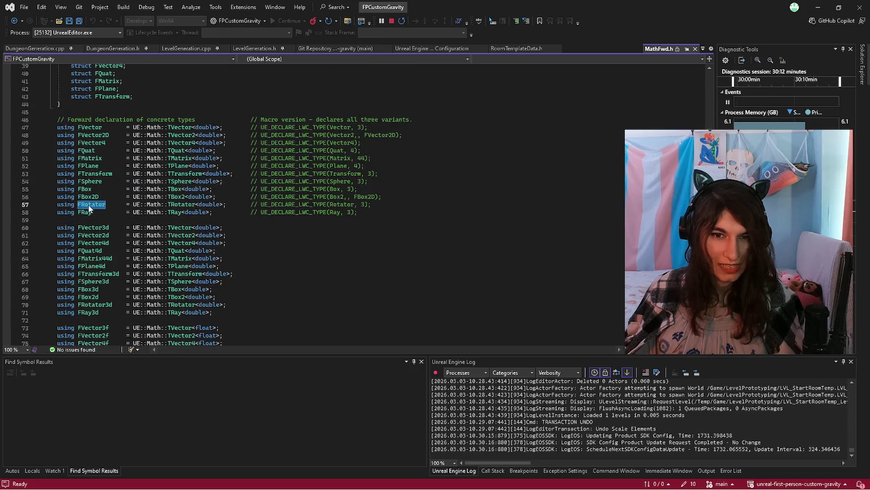
pyautogui.scroll(1, 183, 211)
# Read the TRotator definition in Rotator.h, then navigate back to VisualiseCorridors in LevelGeneration.cpp.
pyautogui.keyDown('ctrl'); pyautogui.click(180, 229); pyautogui.keyUp('ctrl')
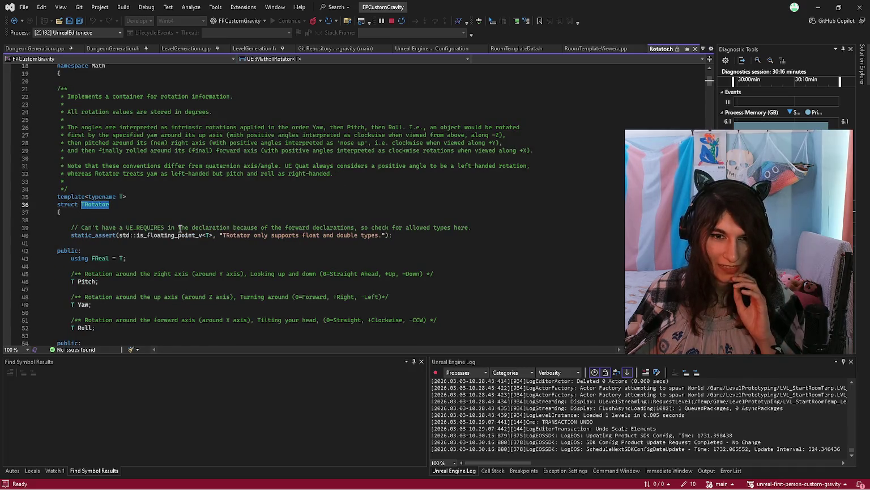
pyautogui.scroll(-11, 181, 229)
pyautogui.scroll(-18, 181, 229)
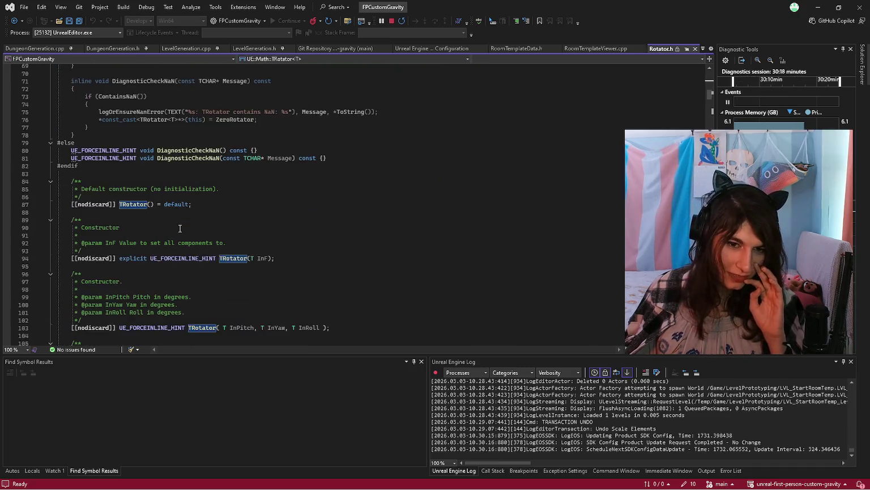
pyautogui.scroll(7, 173, 230)
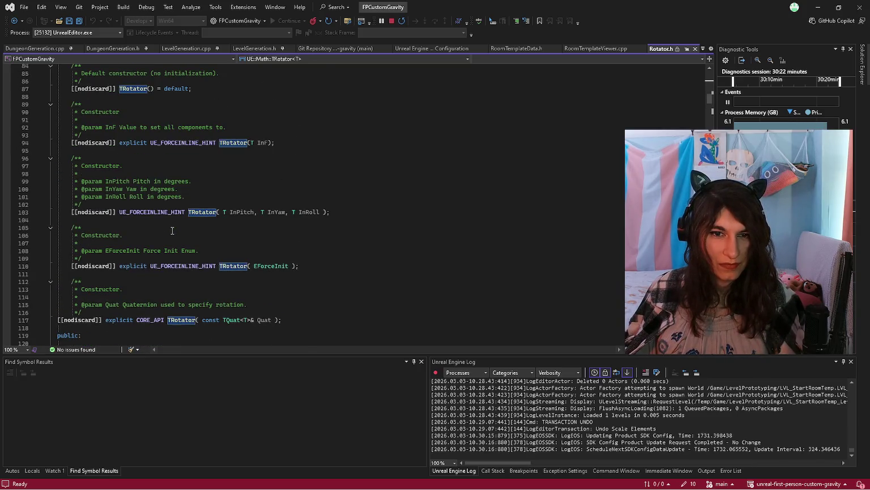
pyautogui.scroll(5, 173, 231)
pyautogui.scroll(-20, 172, 230)
pyautogui.scroll(-10, 172, 230)
pyautogui.hotkey('ctrl', '-')
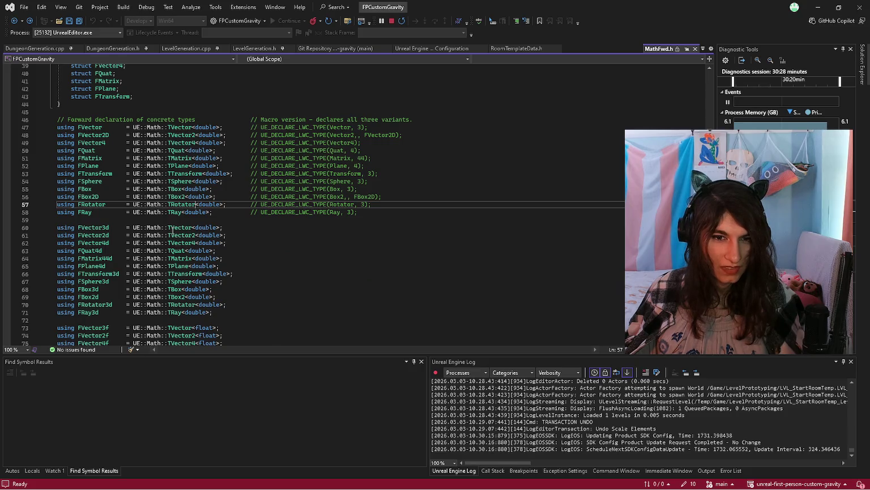
pyautogui.hotkey('ctrl', '-')
pyautogui.click(116, 245)
pyautogui.press('Down')
# Check the FVector definition in MathFwd.h, then close it and return to LevelGeneration.cpp.
pyautogui.scroll(20, 122, 245)
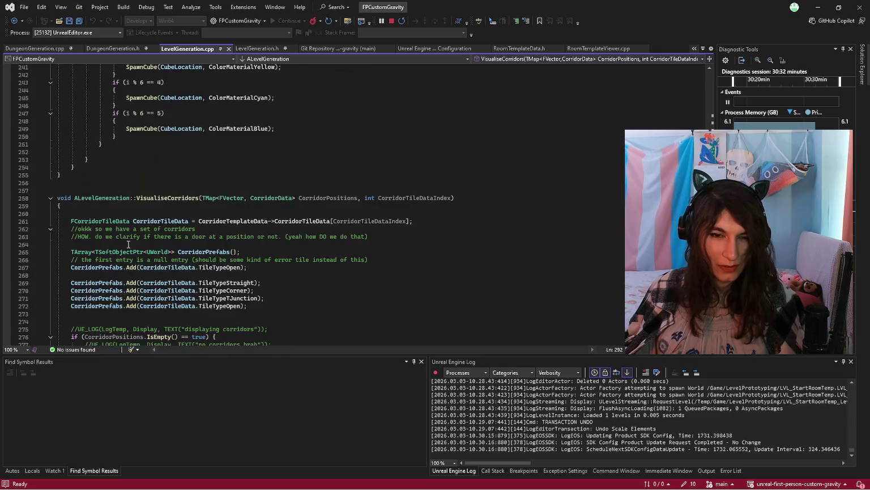
pyautogui.scroll(8, 128, 244)
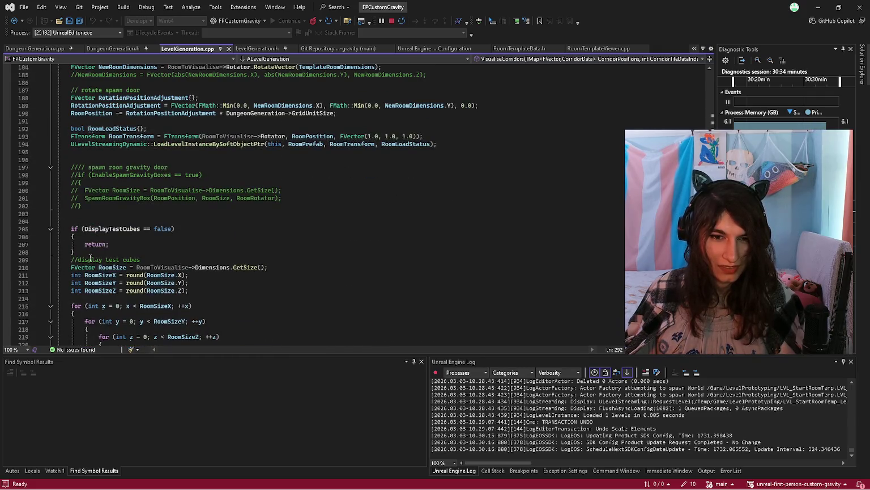
pyautogui.click(72, 275)
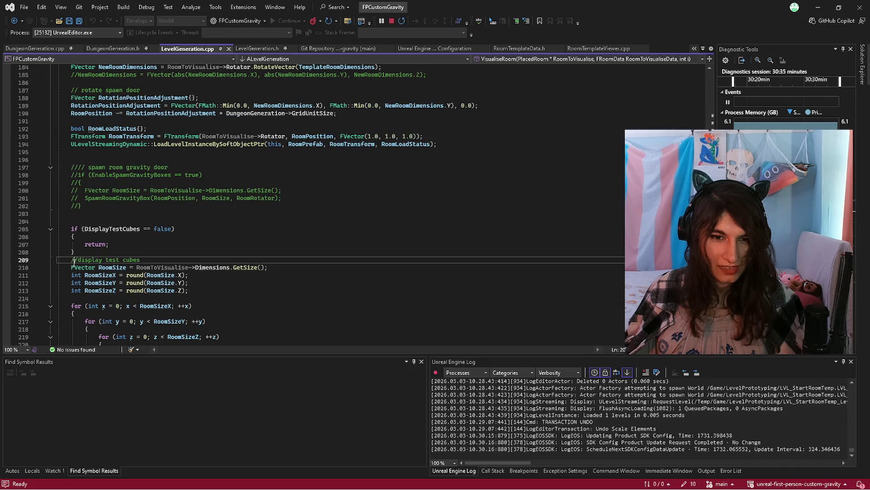
pyautogui.doubleClick(76, 275)
pyautogui.press('Up')
pyautogui.press('Up')
pyautogui.press('Up')
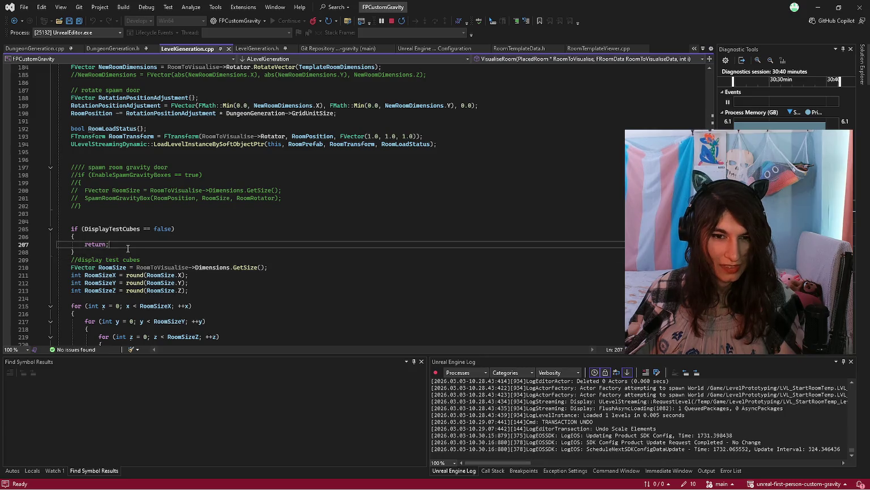
pyautogui.scroll(1, 51, 290)
pyautogui.press('Up')
pyautogui.press('Up')
pyautogui.press('Up')
pyautogui.keyDown('ctrl'); pyautogui.click(88, 293); pyautogui.keyUp('ctrl')
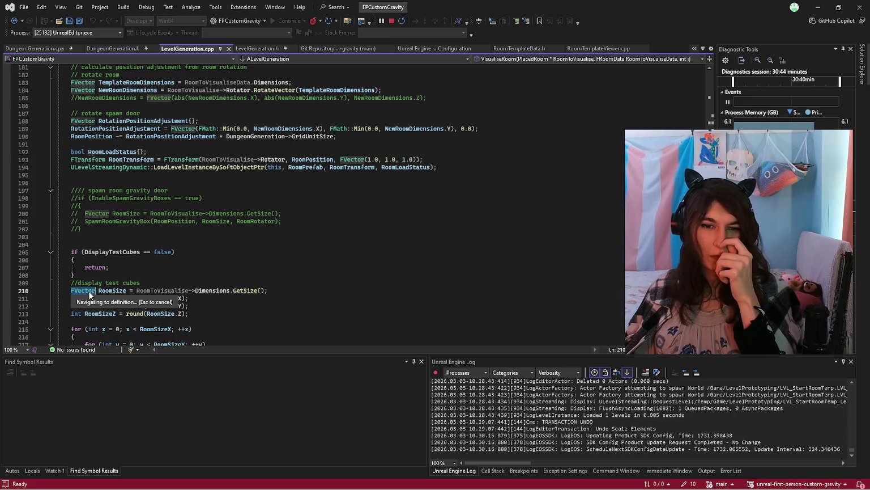
pyautogui.scroll(-4, 106, 275)
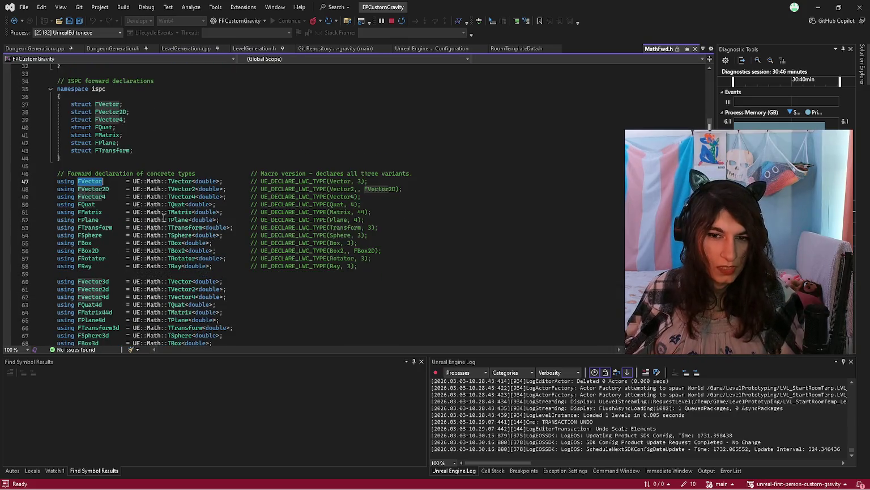
pyautogui.hotkey('ctrl', '-')
pyautogui.hotkey('ctrl', '-')
pyautogui.hotkey('ctrl', '-')
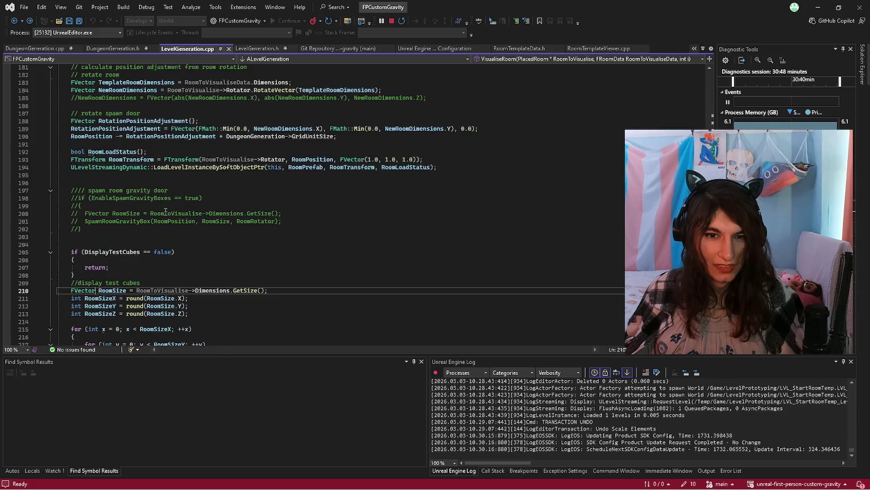
# Review the StaticMeshActor include at the top of LevelGeneration.cpp and the BeginPlay code.
pyautogui.scroll(1, 190, 246)
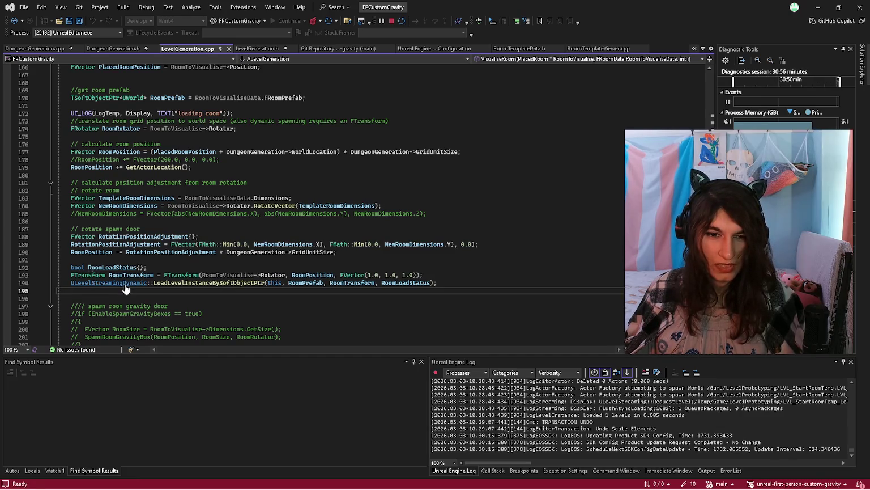
pyautogui.scroll(20, 125, 289)
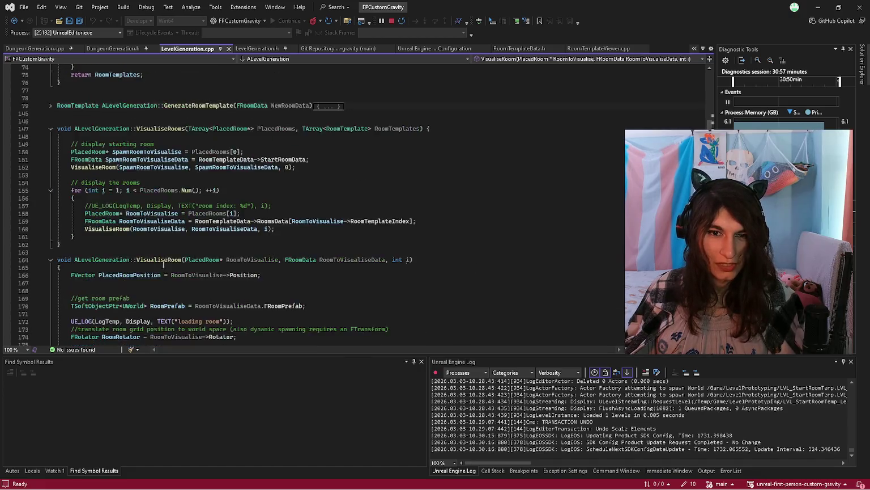
pyautogui.scroll(15, 165, 259)
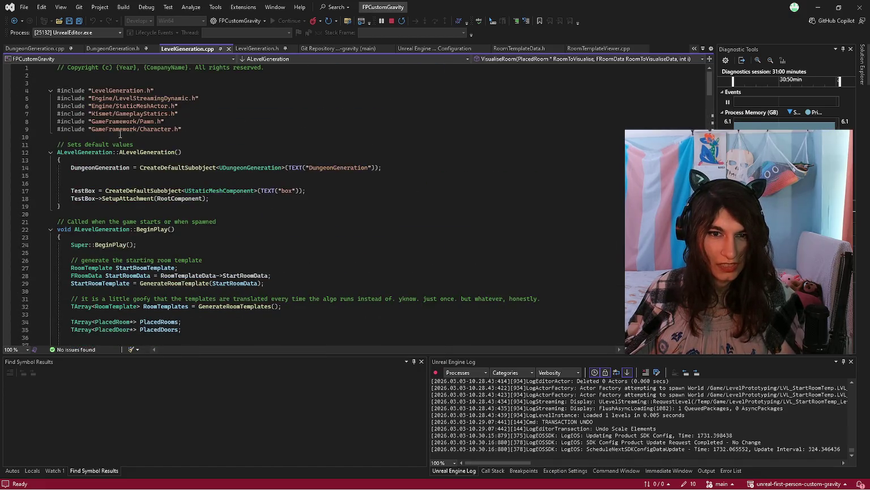
pyautogui.doubleClick(124, 107)
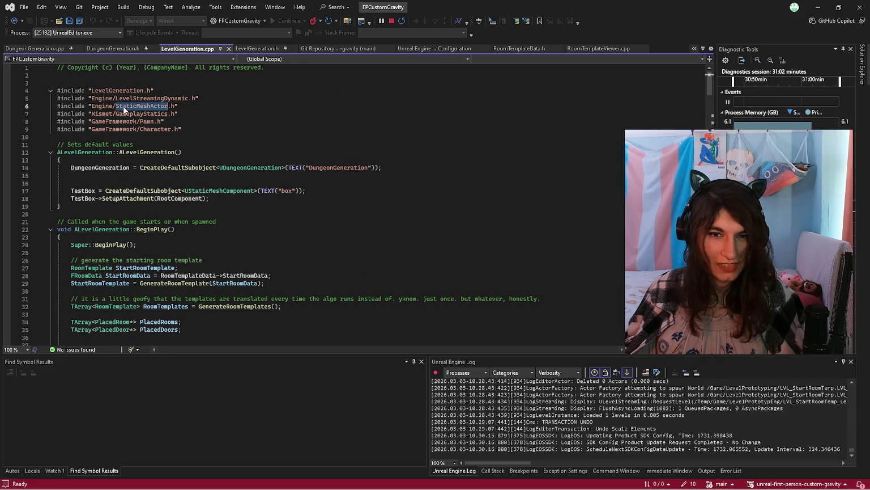
pyautogui.click(123, 106)
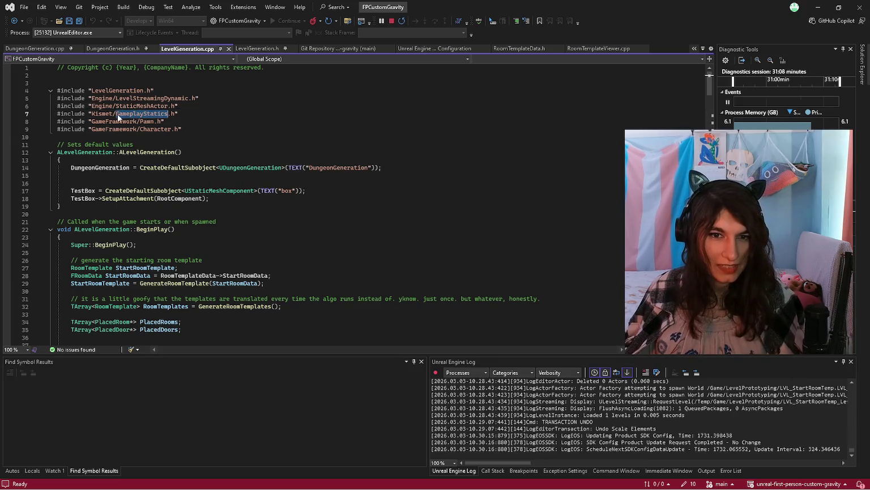
pyautogui.scroll(-6, 125, 116)
pyautogui.scroll(4, 125, 116)
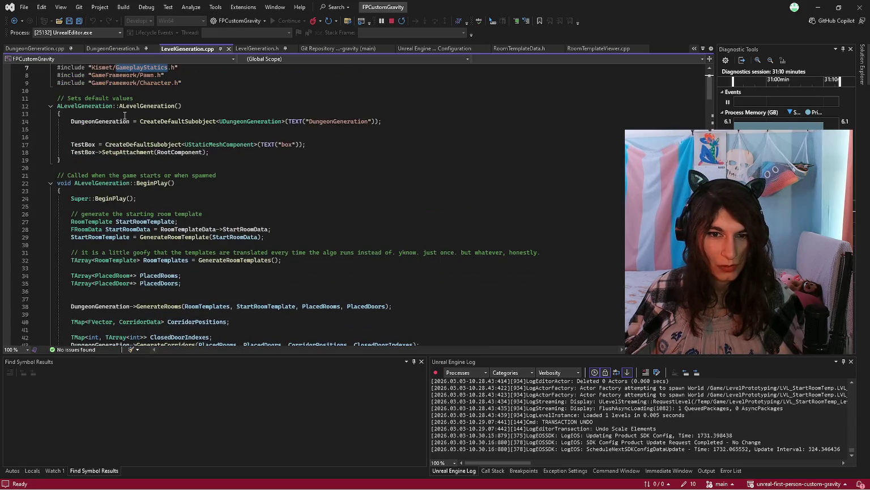
pyautogui.scroll(-6, 139, 156)
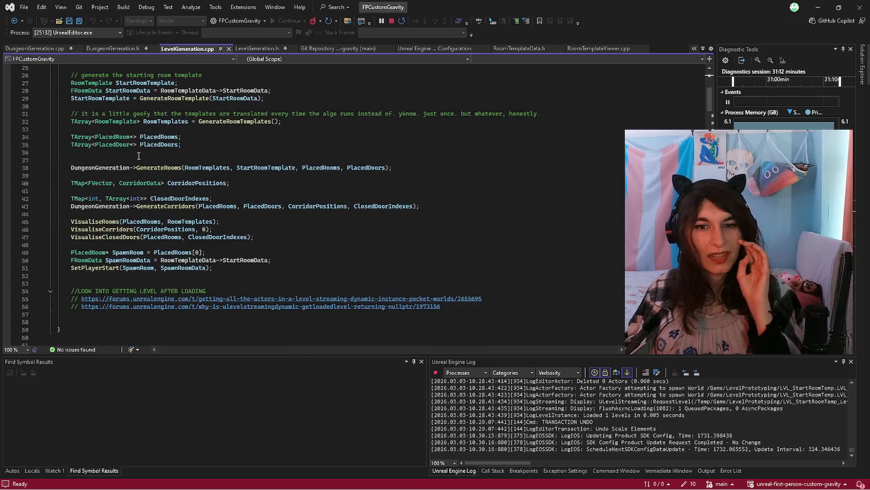
# Search the file for 'gameplayStat' to reach the UGameplayStatics usage on line 421.
pyautogui.hotkey('ctrl', 'f')
pyautogui.write('spawn')
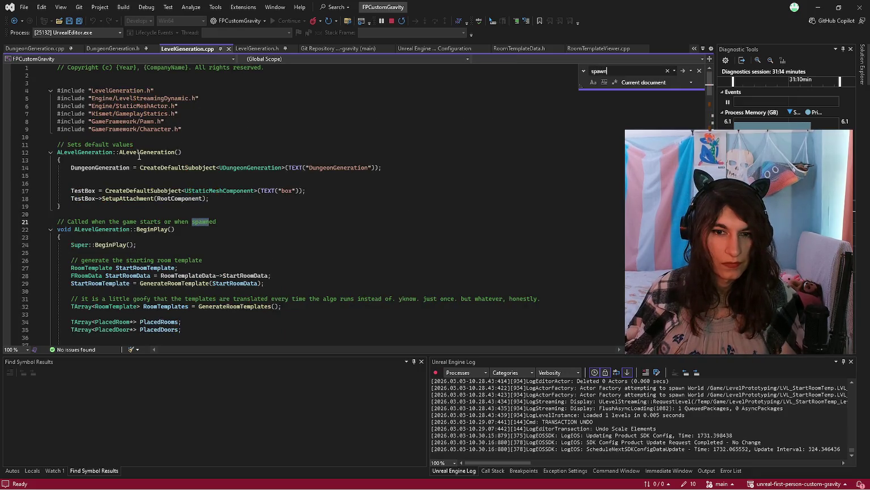
pyautogui.press('BackSpace')
pyautogui.press('BackSpace')
pyautogui.write('gameplay')
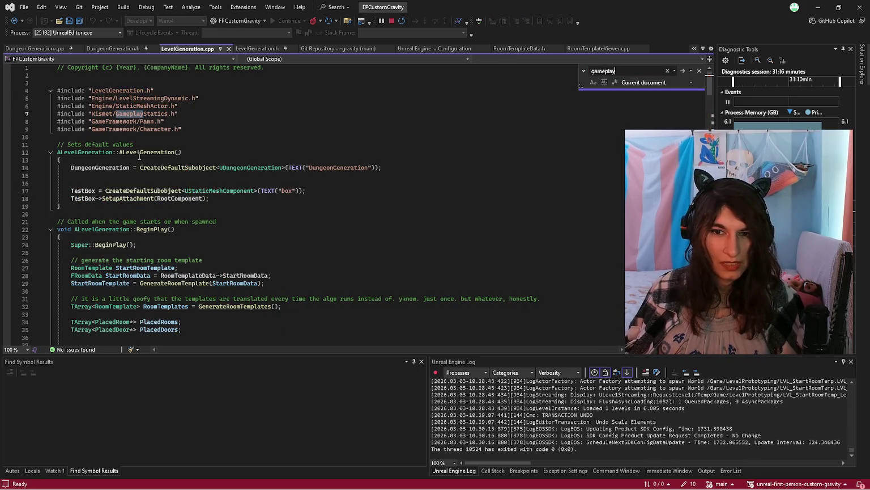
pyautogui.write('Stat')
pyautogui.press('Return')
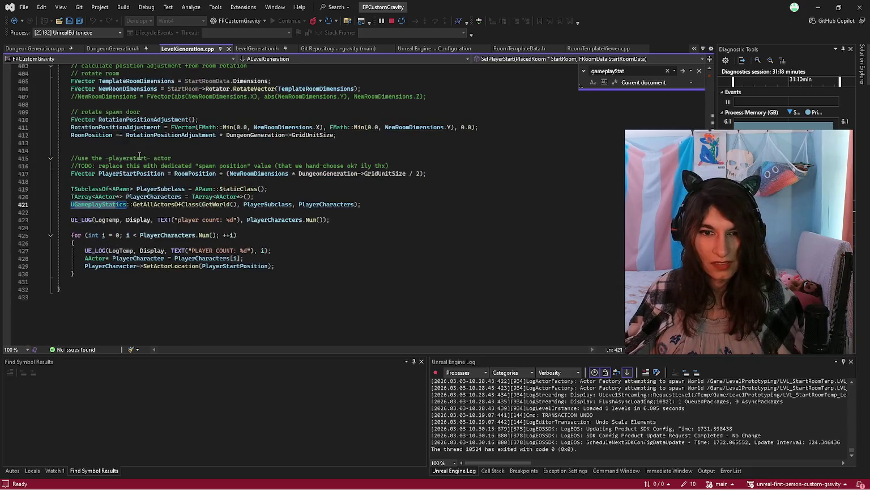
pyautogui.click(147, 211)
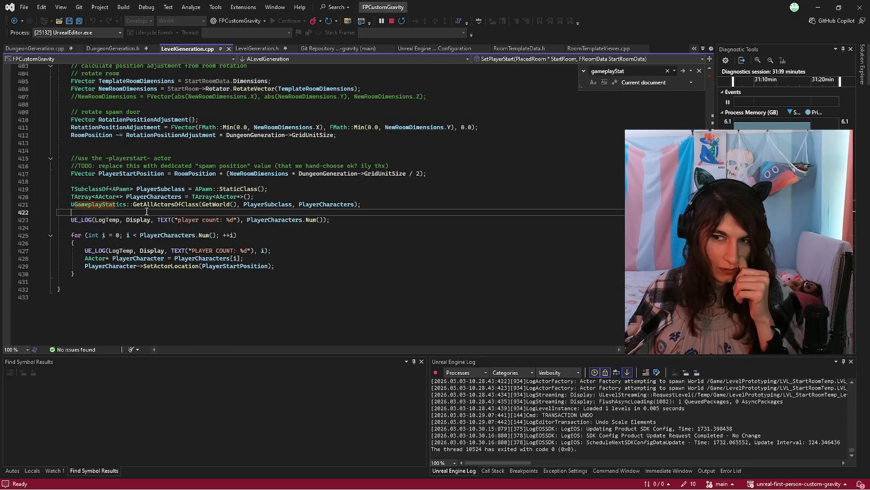
# Search for 'spawncube' and step through matches to the SpawnCube definition at line 351.
pyautogui.hotkey('ctrl', 'f')
pyautogui.write('spaw')
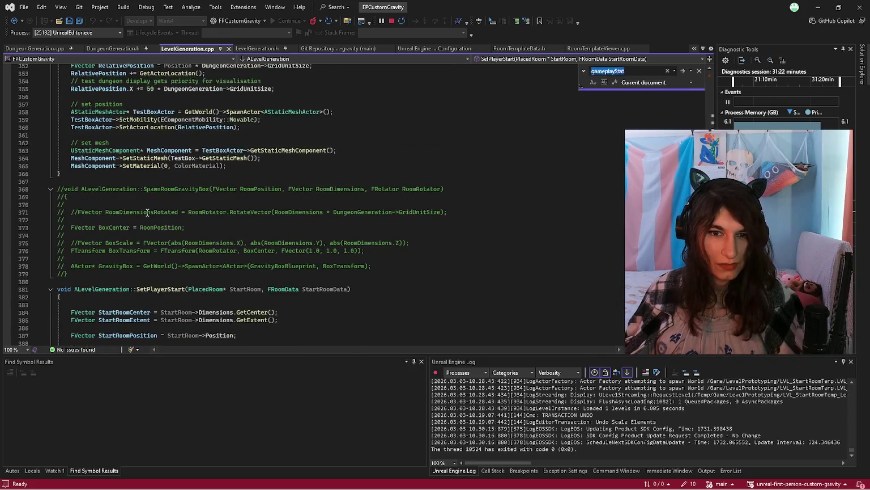
pyautogui.write('ncube')
pyautogui.click(150, 209)
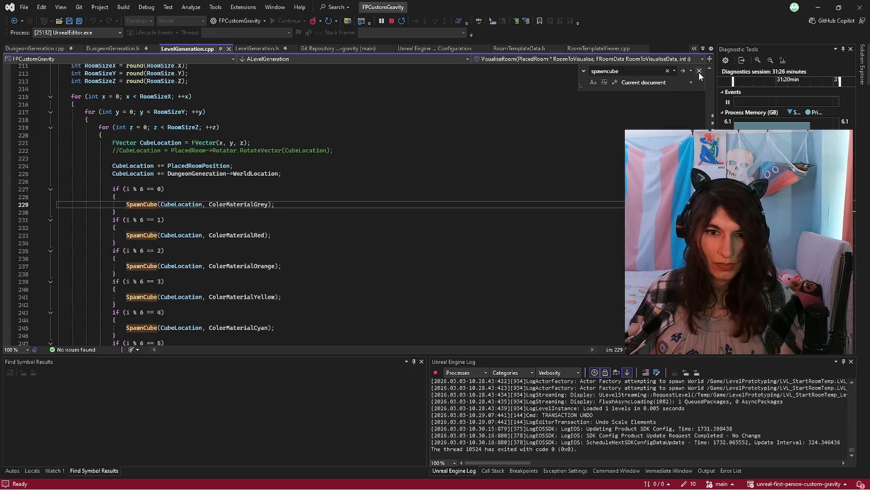
pyautogui.click(642, 71)
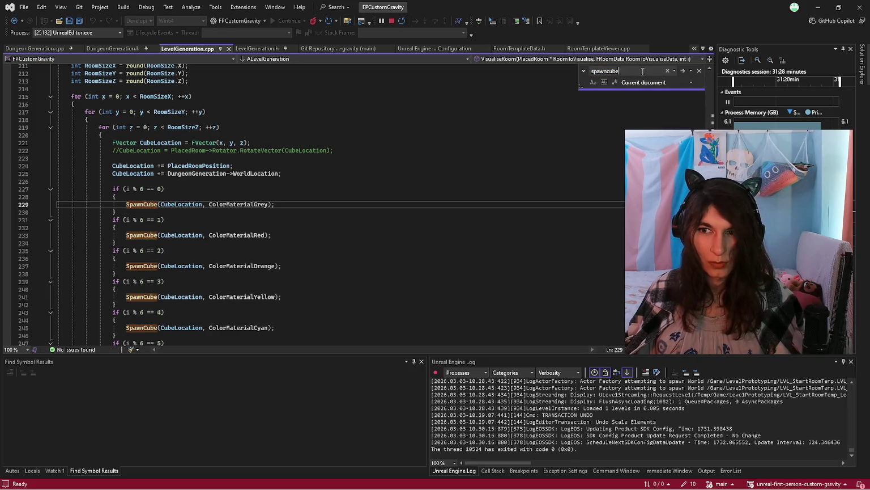
pyautogui.press('Return')
pyautogui.press('Return')
pyautogui.press('Return')
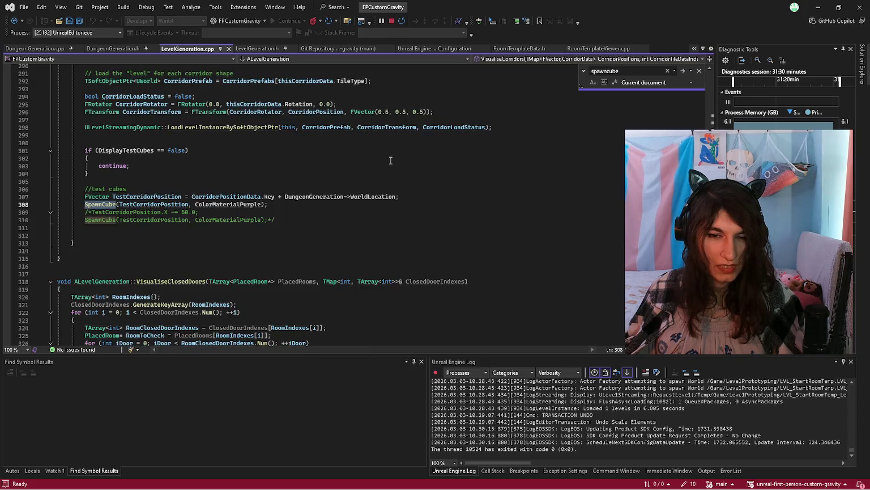
pyautogui.press('Return')
pyautogui.press('Return')
pyautogui.press('Return')
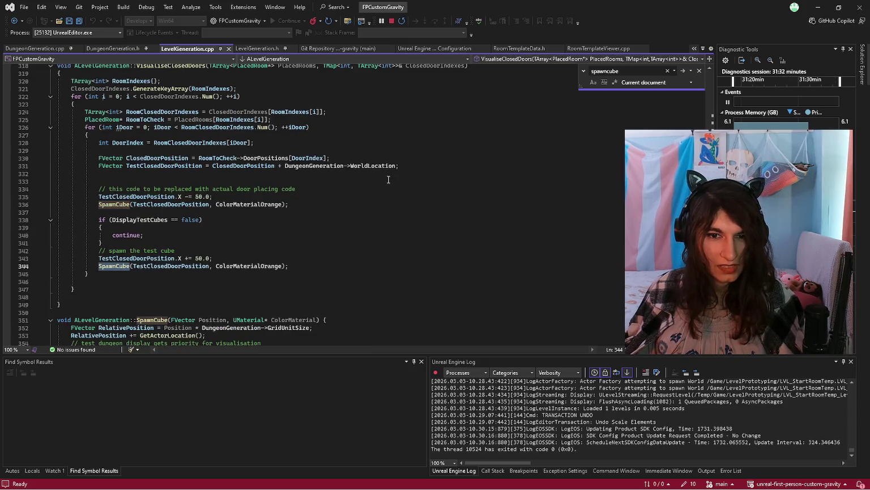
pyautogui.press('Return')
pyautogui.scroll(-1, 388, 179)
# Highlight TestBoxActor, Movable mobility, SpawnActor and AStaticMeshActor, then close the search.
pyautogui.click(172, 213)
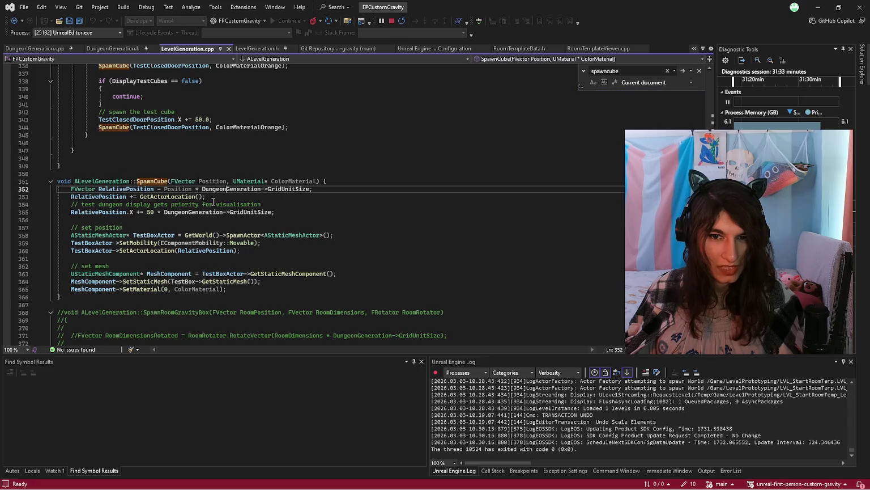
pyautogui.click(153, 235)
pyautogui.click(235, 243)
pyautogui.click(243, 235)
pyautogui.click(299, 235)
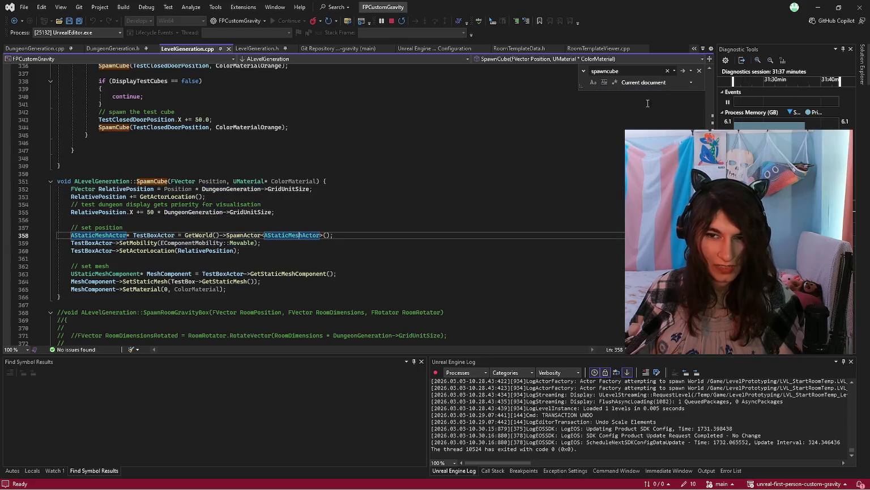
pyautogui.click(700, 71)
# Trace GetWorld, SpawnActor, AStaticMeshActor and TestBoxActor uses on line 358, then switch to Unreal.
pyautogui.click(193, 235)
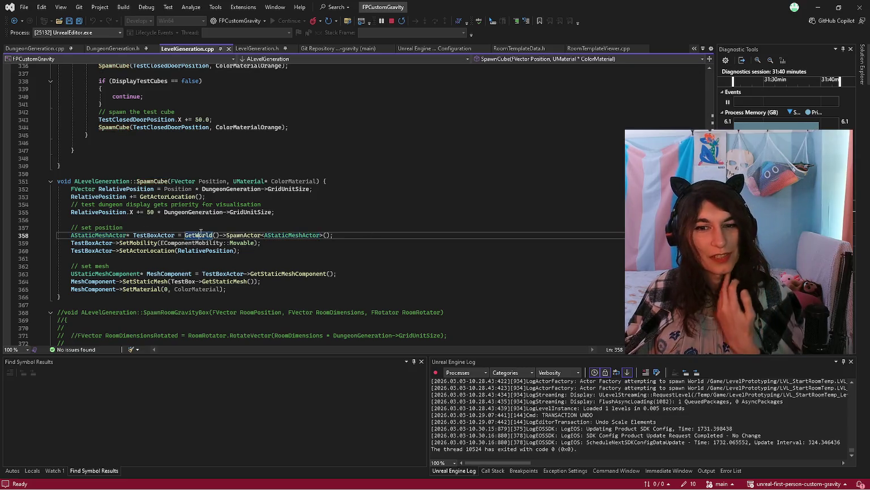
pyautogui.click(237, 236)
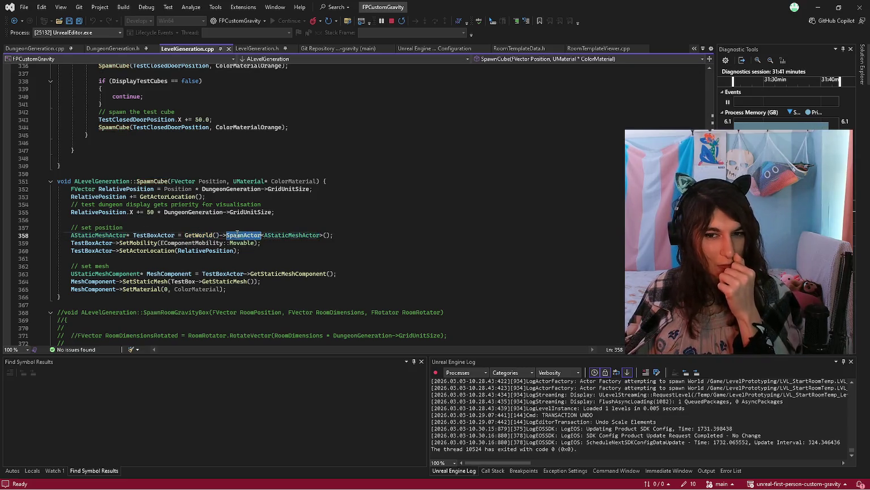
pyautogui.click(299, 234)
pyautogui.click(153, 234)
pyautogui.click(108, 235)
pyautogui.click(148, 235)
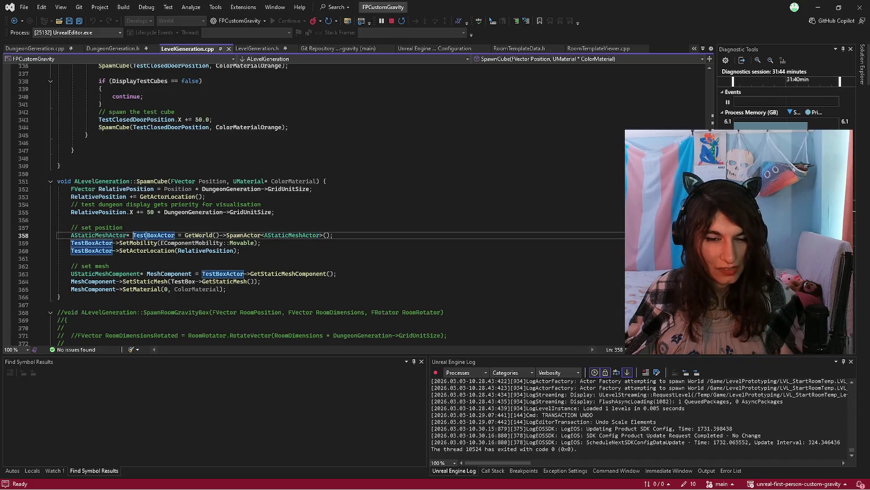
pyautogui.click(155, 227)
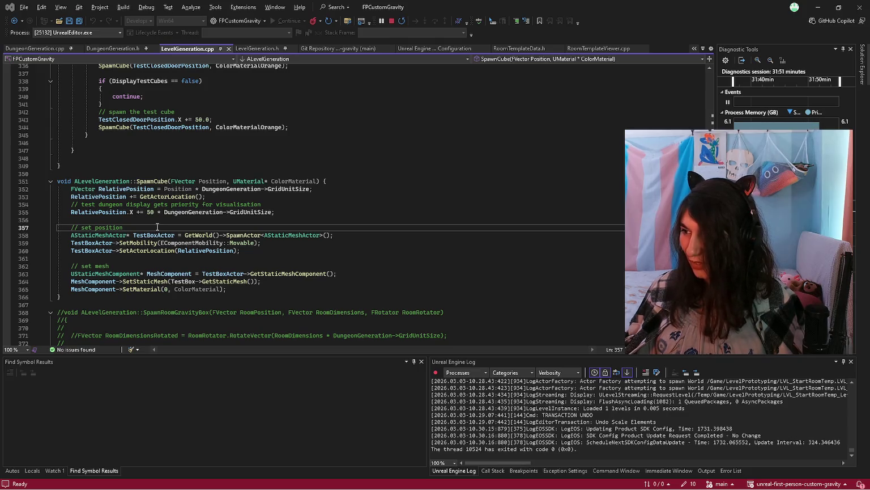
pyautogui.hotkey('alt', 'Tab')
# Show LVL_StartRoomTemp in the LevelPrototyping content folder, then return to the SpawnCube code.
pyautogui.click(31, 483)
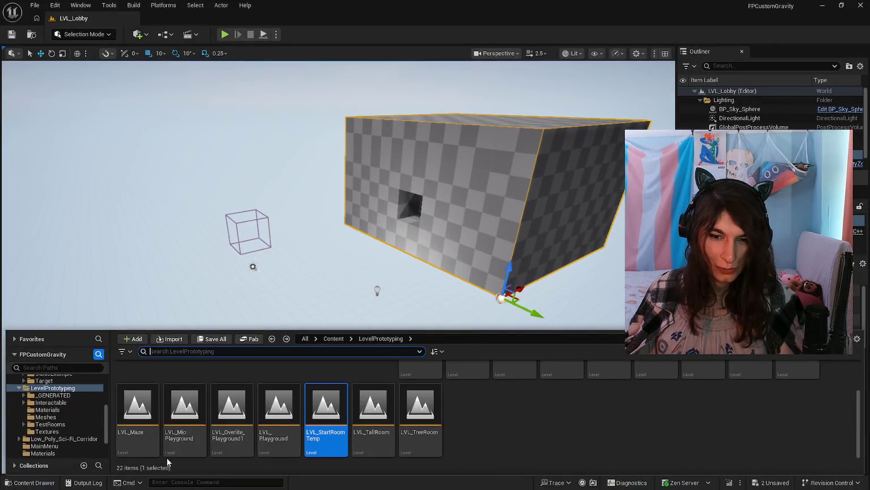
pyautogui.moveTo(335, 429)
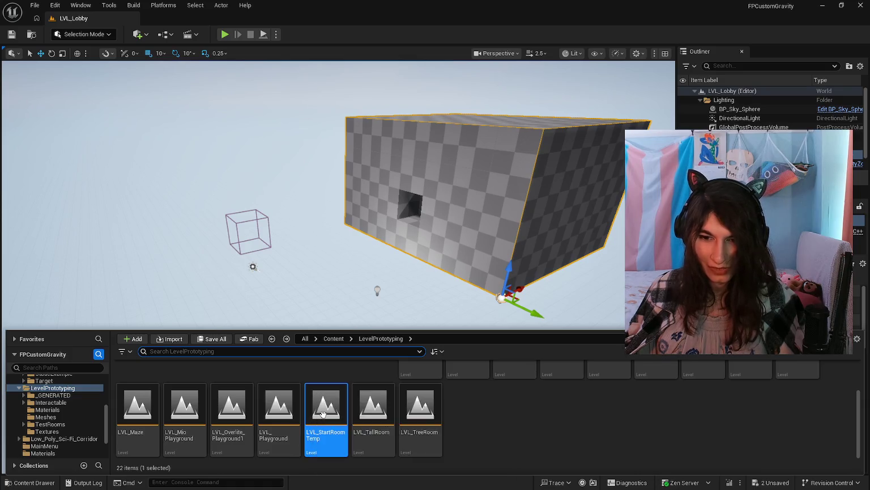
pyautogui.hotkey('alt', 'Tab')
pyautogui.click(277, 258)
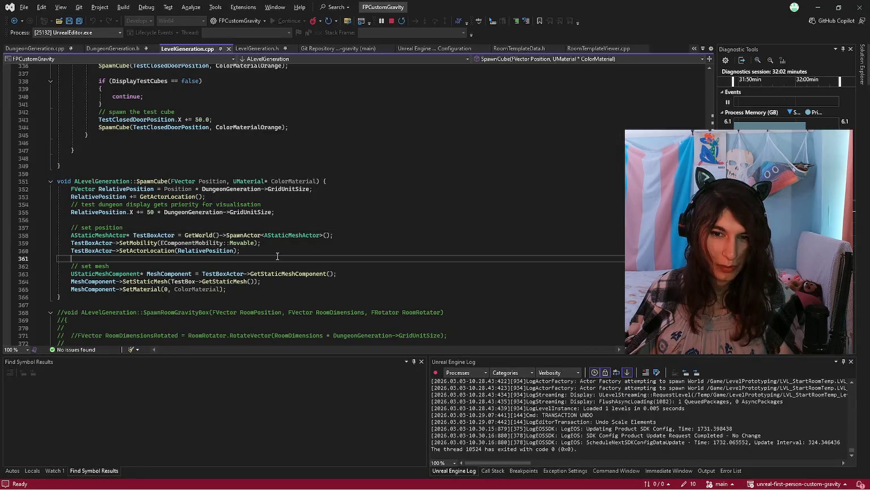
# Place the caret in the SpawnCube code near lines 346–362, then return to the LVL_Lobby level.
pyautogui.scroll(-1, 275, 261)
pyautogui.scroll(2, 275, 262)
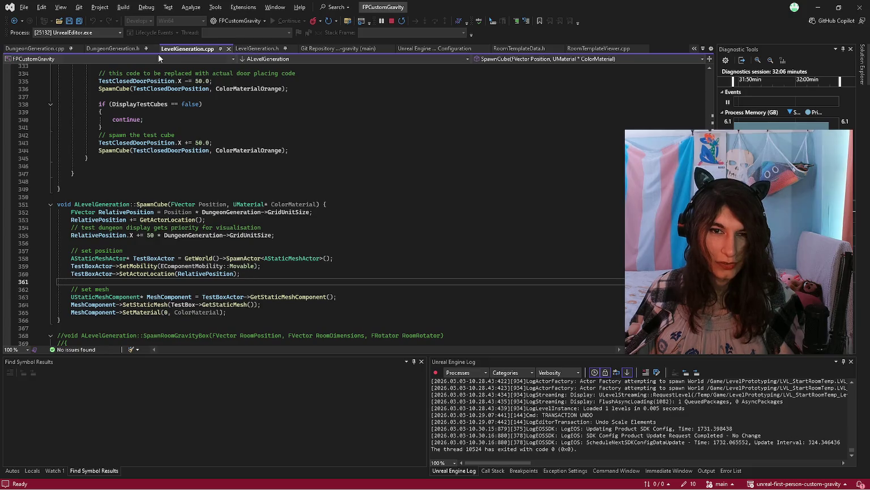
pyautogui.click(309, 168)
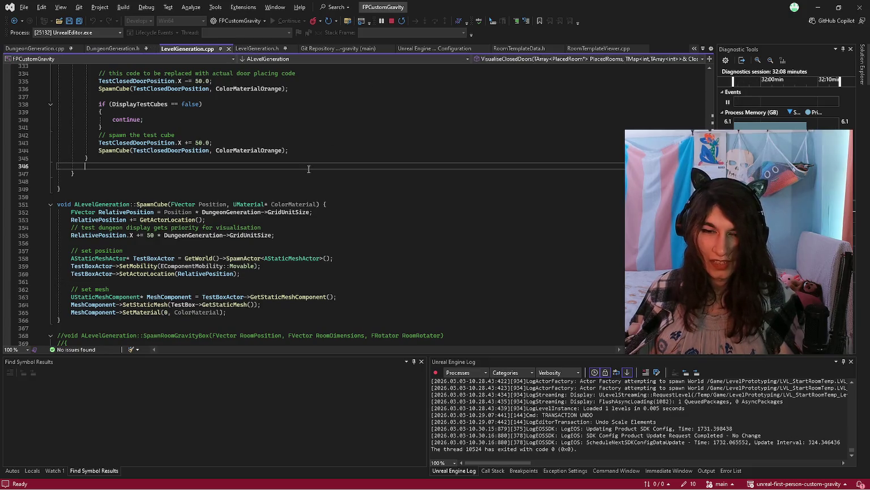
pyautogui.click(264, 288)
pyautogui.hotkey('alt', 'Tab')
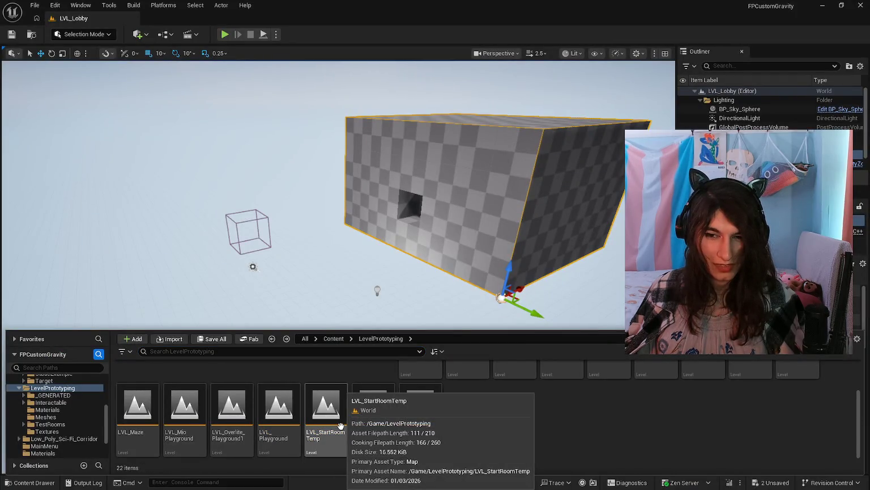
pyautogui.scroll(5, 341, 317)
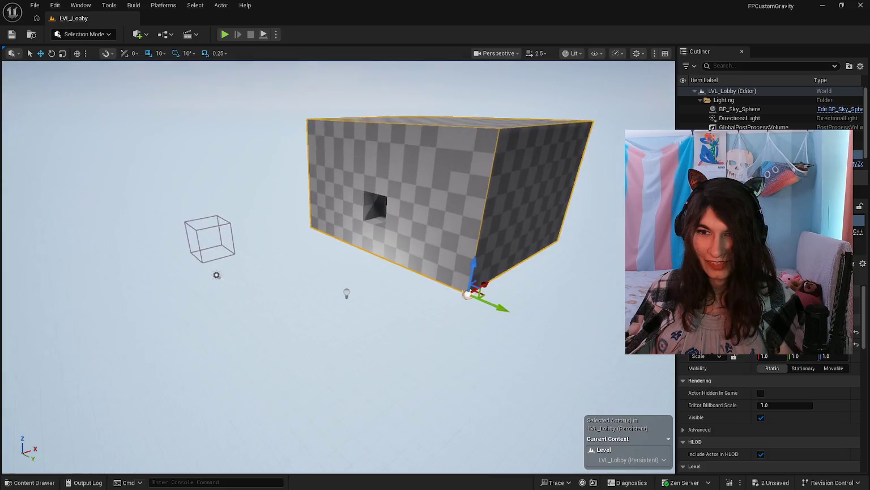
# Locate ULevelStreamingDynamic corridor loading via LoadLevelInstanceBySoftObjectPtr on line 298.
pyautogui.hotkey('alt', 'Tab')
pyautogui.click(294, 280)
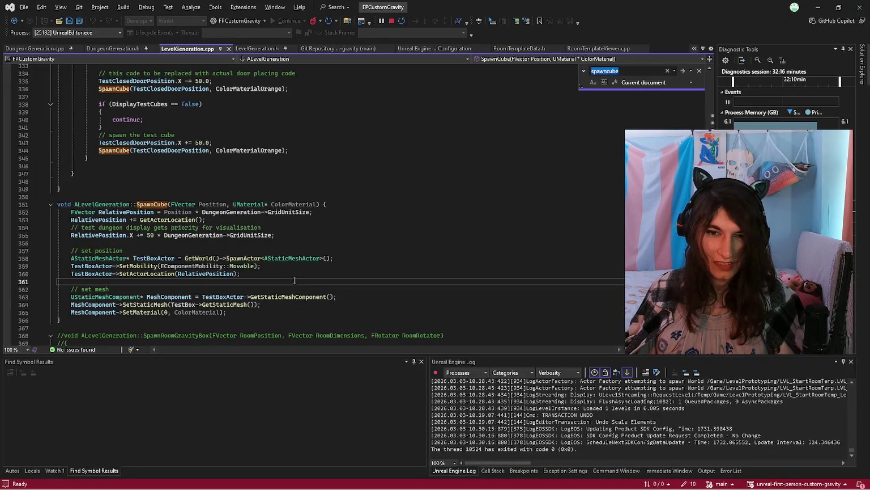
pyautogui.scroll(20, 294, 280)
pyautogui.scroll(-8, 294, 278)
pyautogui.click(154, 227)
pyautogui.click(125, 236)
pyautogui.doubleClick(122, 236)
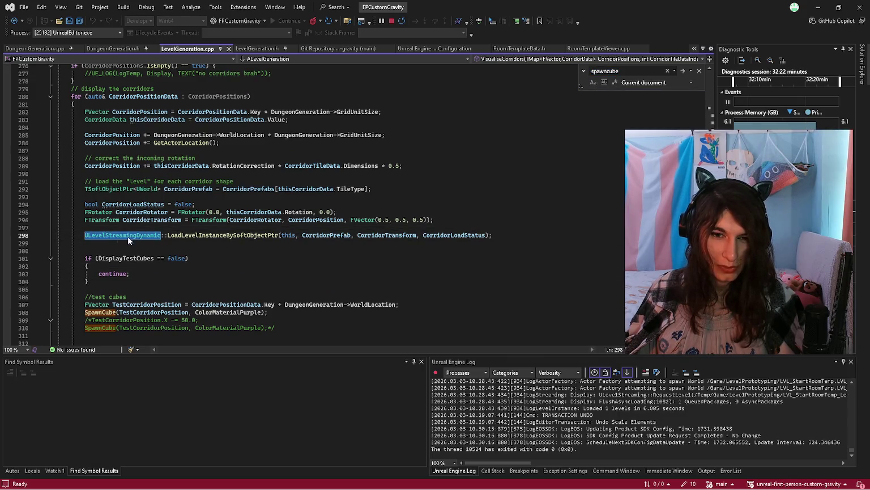
pyautogui.click(163, 235)
pyautogui.moveTo(88, 235); pyautogui.dragTo(162, 235)
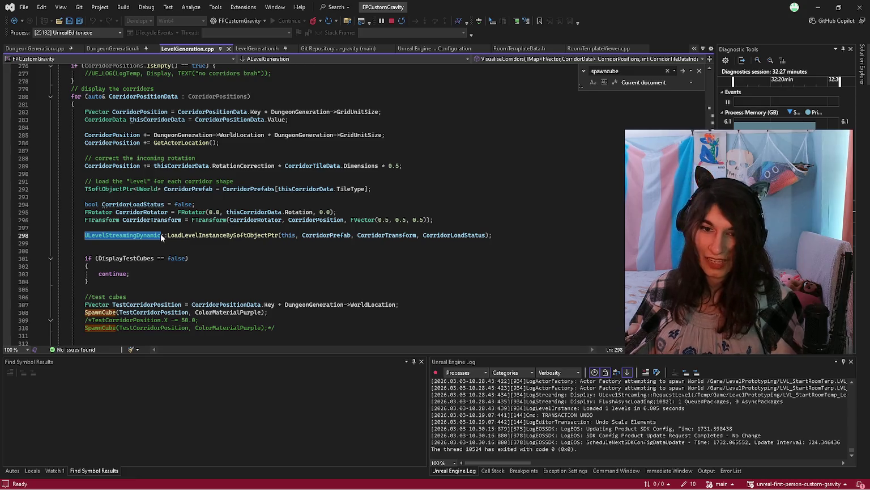
pyautogui.click(162, 235)
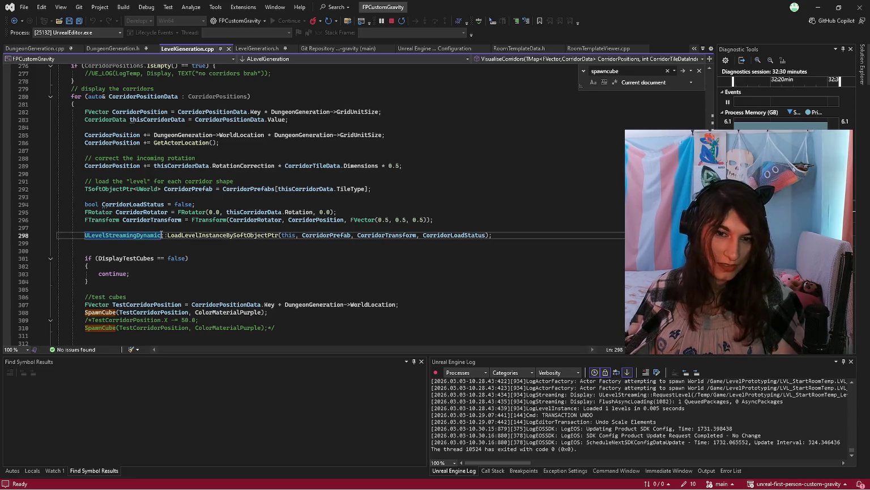
pyautogui.click(96, 244)
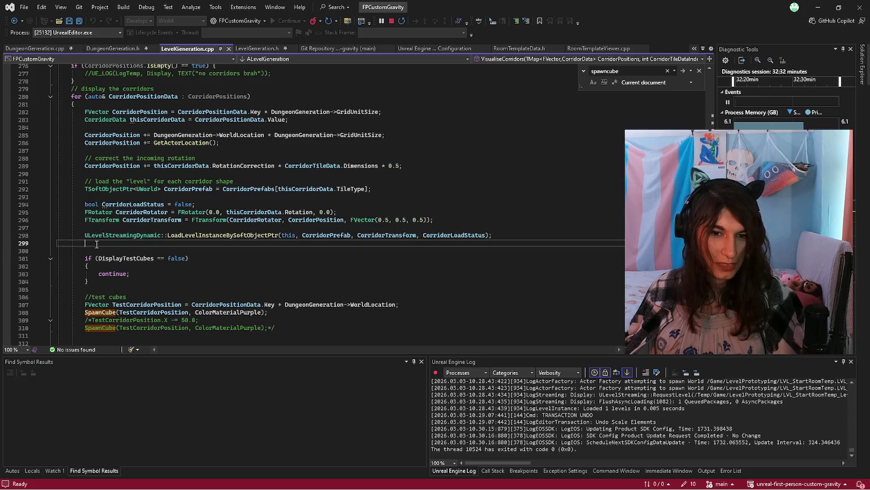
# Return to the Unreal Editor and toggle the content assets drawer open and closed.
pyautogui.hotkey('alt', 'Tab')
pyautogui.click(32, 482)
pyautogui.click(33, 481)
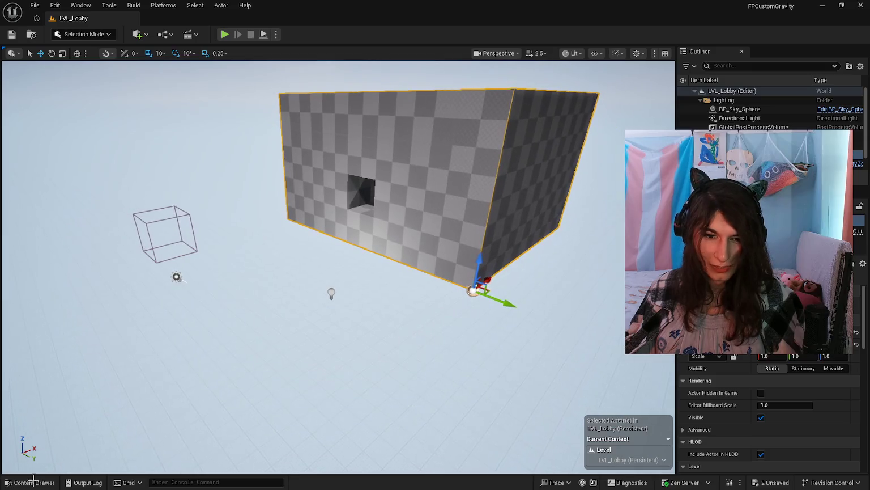
pyautogui.click(33, 480)
pyautogui.scroll(3, 340, 227)
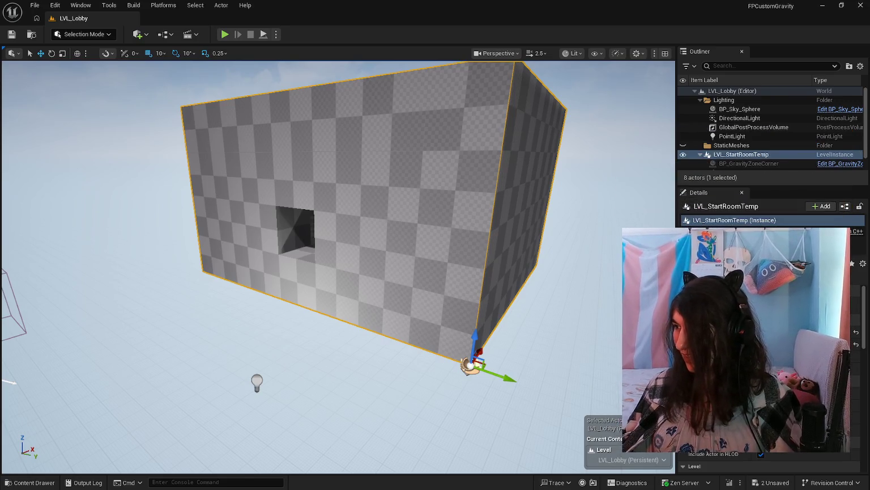
pyautogui.moveTo(340, 283); pyautogui.dragTo(340, 249)
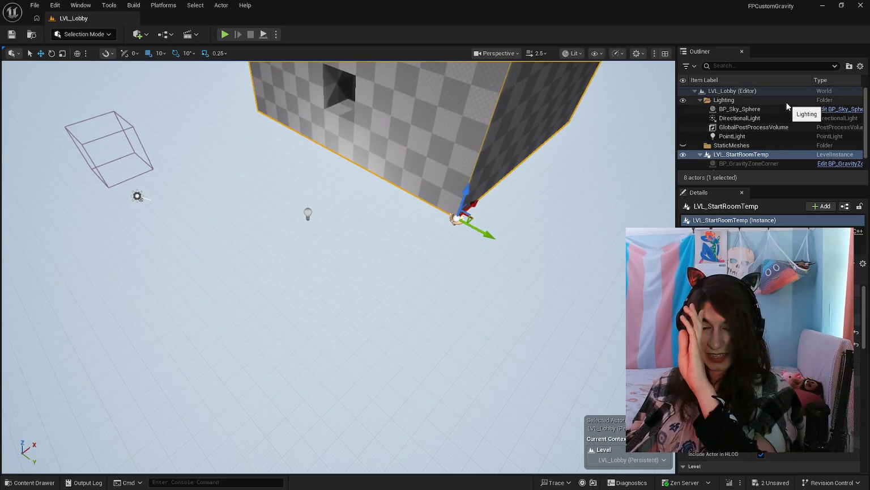
pyautogui.scroll(-1, 762, 145)
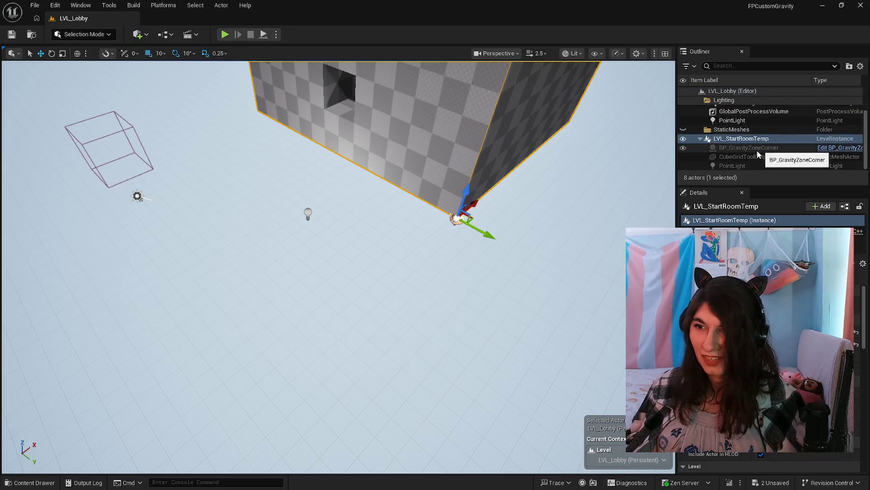
pyautogui.scroll(1, 755, 153)
pyautogui.moveTo(379, 248)
pyautogui.mouseDown()
pyautogui.moveTo(377, 273)
pyautogui.moveTo(381, 230)
pyautogui.mouseUp()
pyautogui.click(34, 482)
pyautogui.click(35, 484)
pyautogui.click(36, 483)
pyautogui.scroll(-2, 493, 417)
pyautogui.scroll(1, 487, 418)
pyautogui.scroll(1, 464, 388)
pyautogui.scroll(-2, 485, 422)
pyautogui.scroll(1, 484, 422)
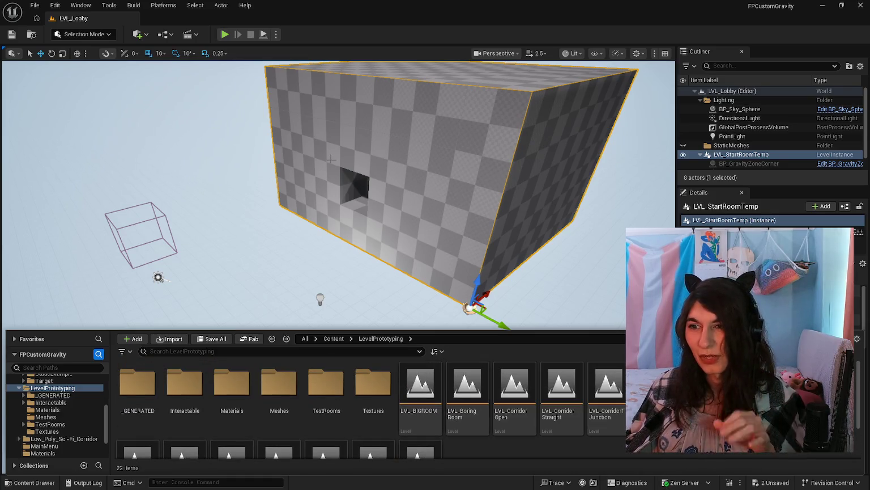
pyautogui.moveTo(317, 232)
pyautogui.mouseDown()
pyautogui.moveTo(318, 267)
pyautogui.moveTo(340, 272)
pyautogui.moveTo(323, 278)
pyautogui.mouseUp()
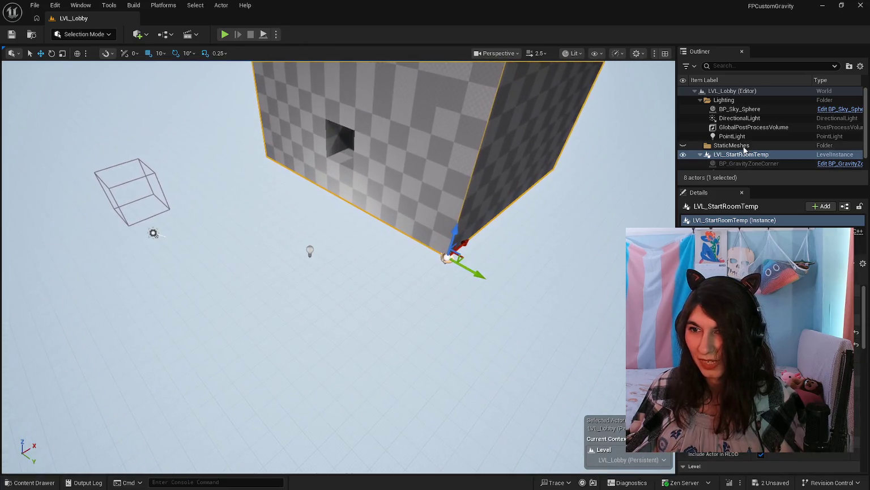
pyautogui.scroll(-1, 731, 131)
pyautogui.scroll(-1, 734, 147)
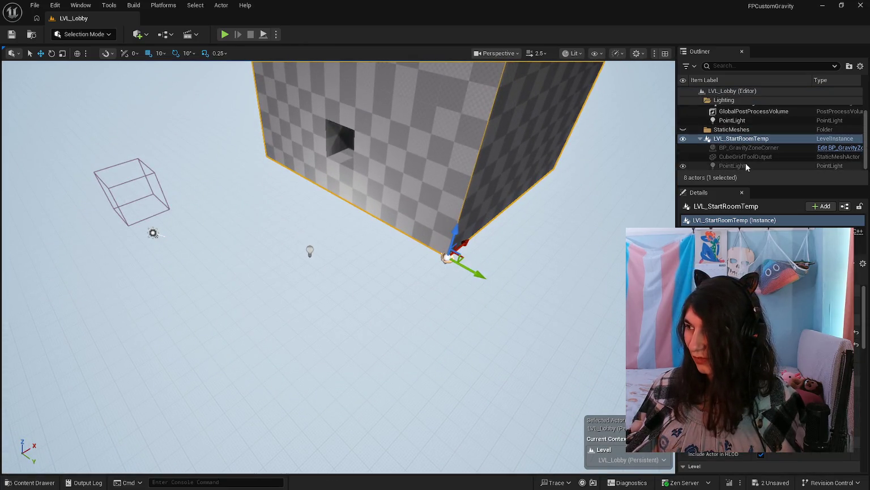
pyautogui.press('f')
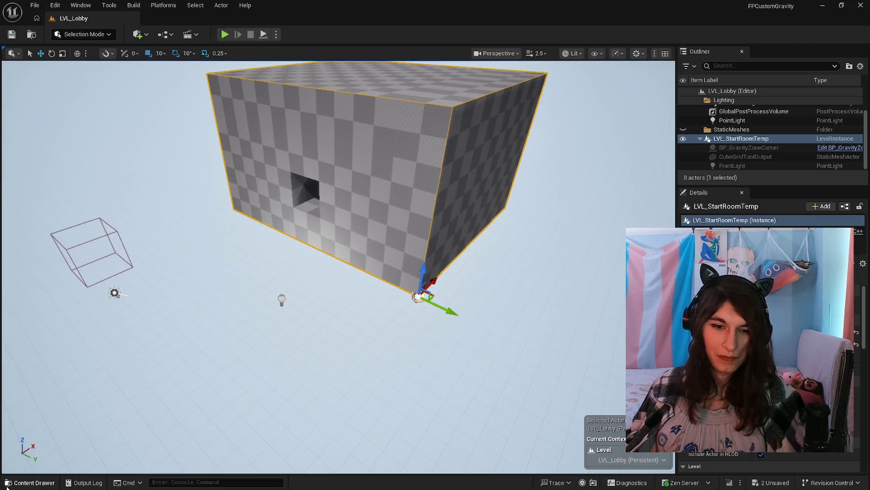
# Open the LevelPrototyping content drawer, adjusting the viewport closer to the room.
pyautogui.click(7, 486)
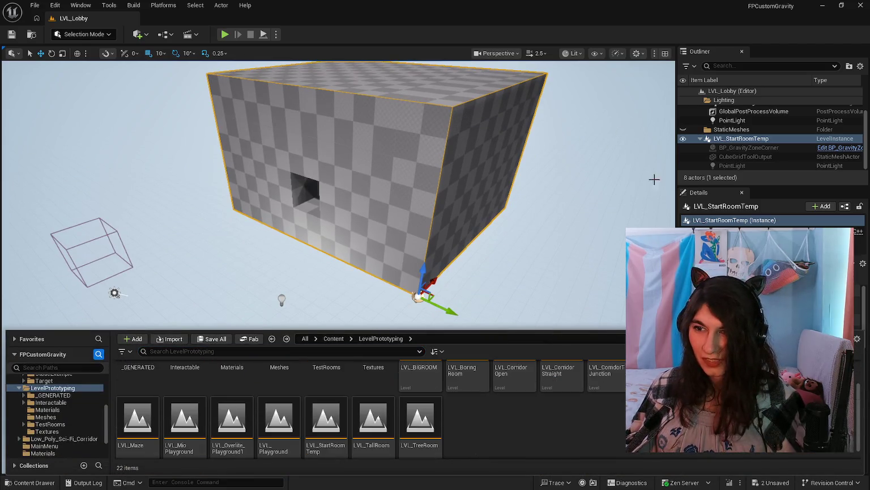
pyautogui.moveTo(88, 276); pyautogui.dragTo(90, 275)
pyautogui.moveTo(394, 314); pyautogui.dragTo(368, 323)
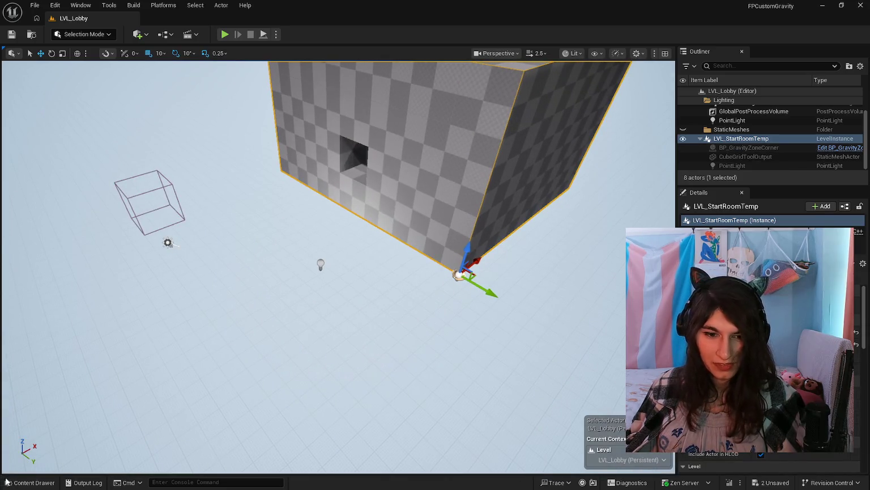
pyautogui.click(6, 482)
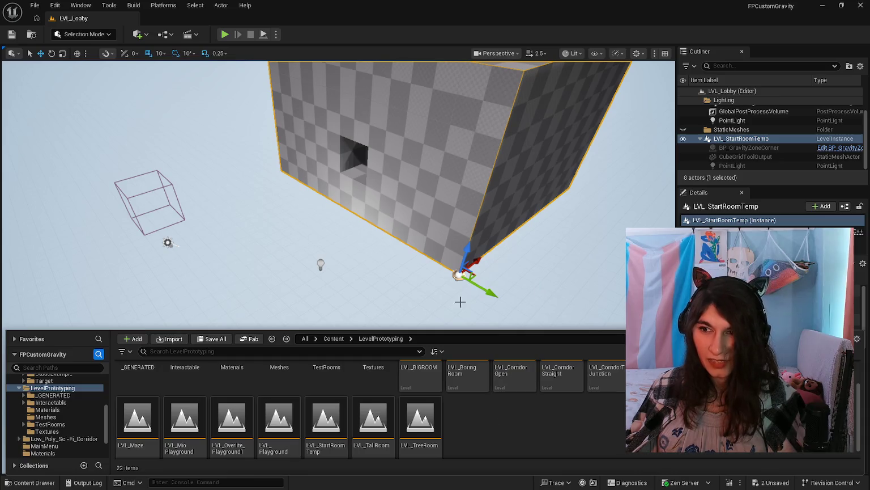
# Browse LevelPrototyping and Interactable/GameWorldLoader to reach the BP_GameWorldLoader event graph.
pyautogui.scroll(2, 184, 419)
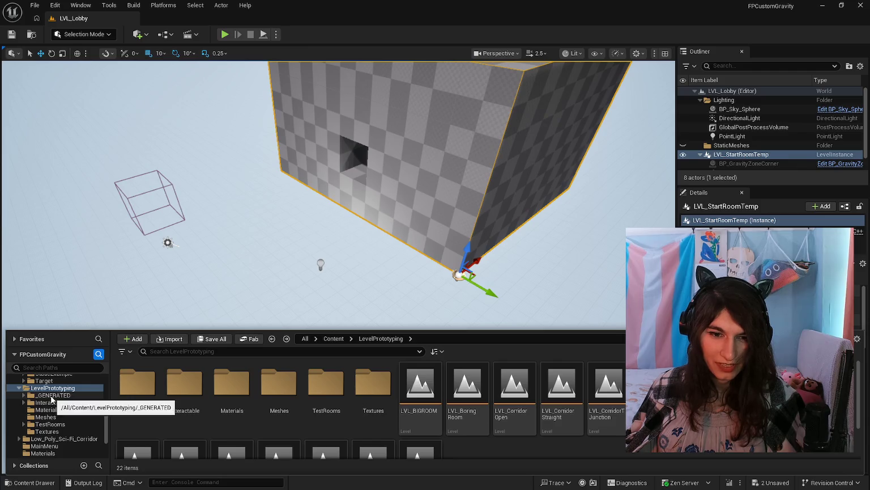
pyautogui.scroll(-3, 54, 400)
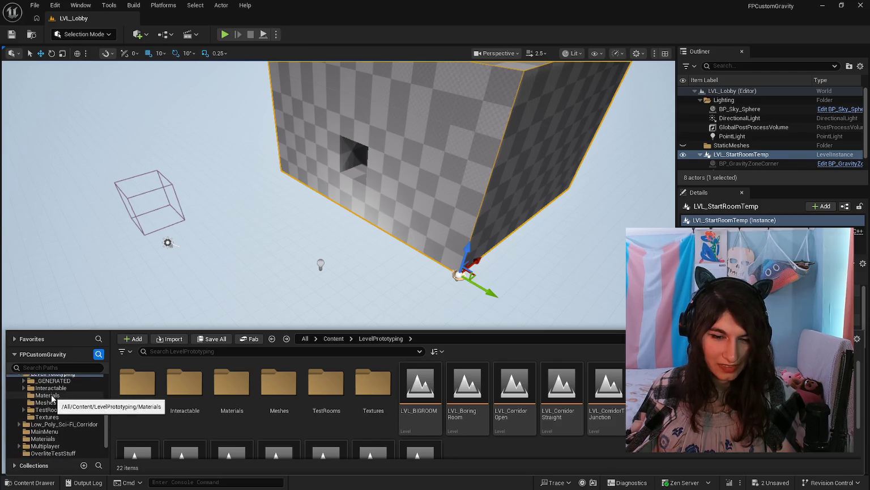
pyautogui.scroll(-2, 463, 432)
pyautogui.scroll(3, 463, 431)
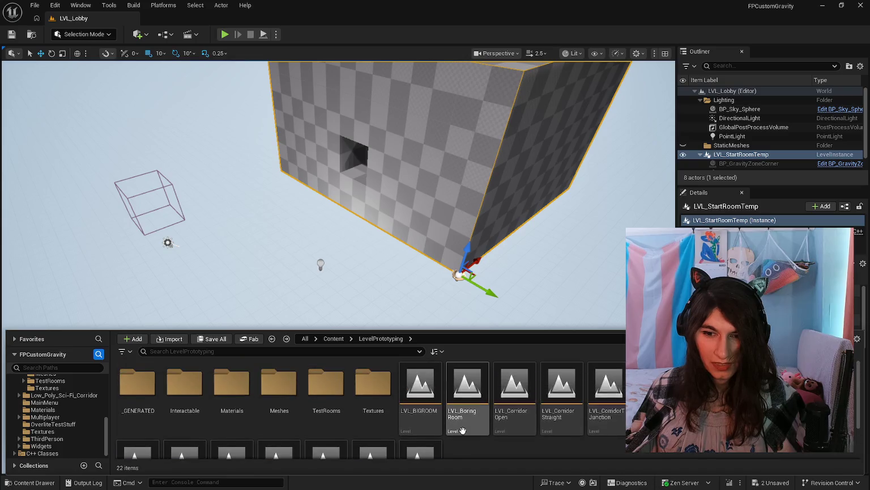
pyautogui.scroll(-2, 463, 430)
pyautogui.scroll(2, 463, 430)
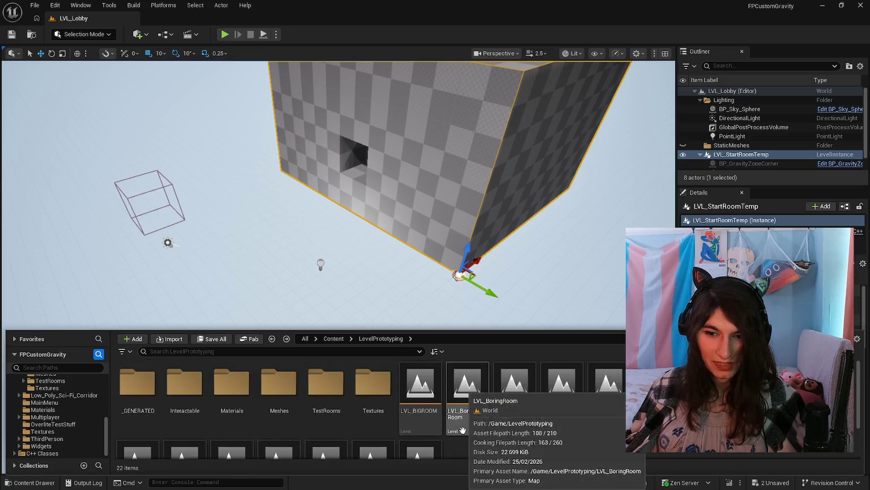
pyautogui.scroll(-3, 462, 429)
pyautogui.scroll(5, 20, 402)
pyautogui.scroll(-5, 23, 403)
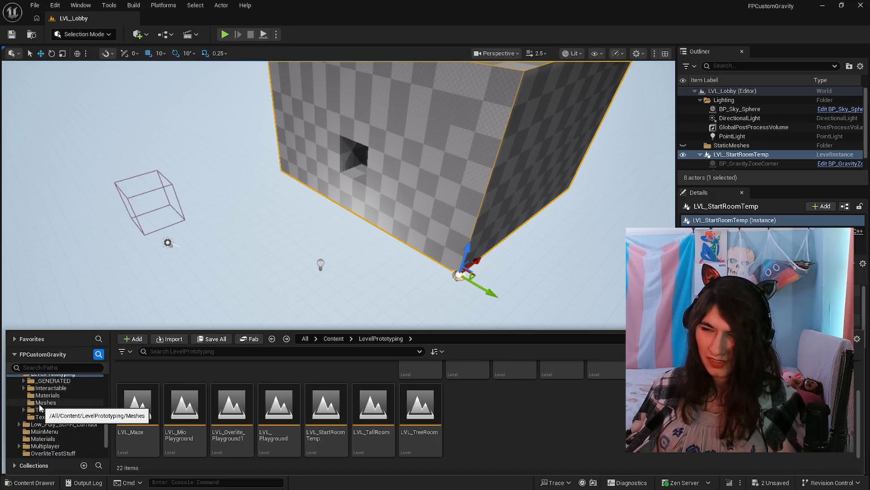
pyautogui.scroll(1, 39, 406)
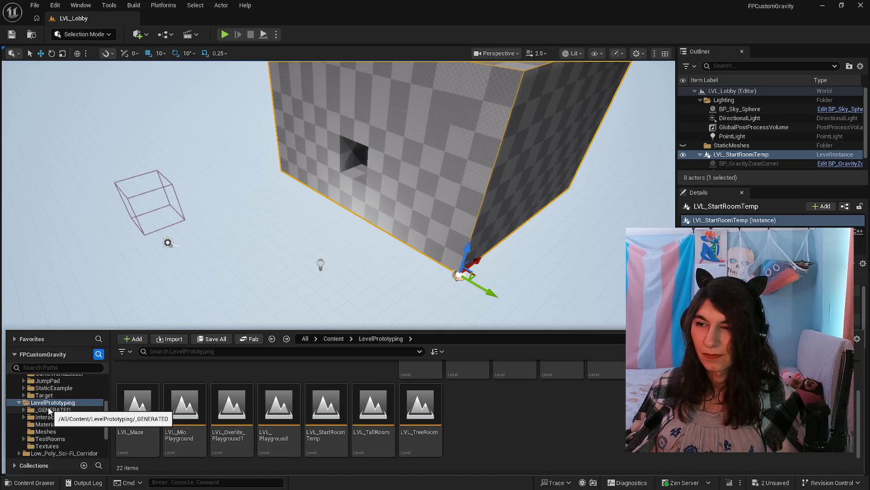
pyautogui.scroll(3, 518, 428)
pyautogui.scroll(-3, 512, 436)
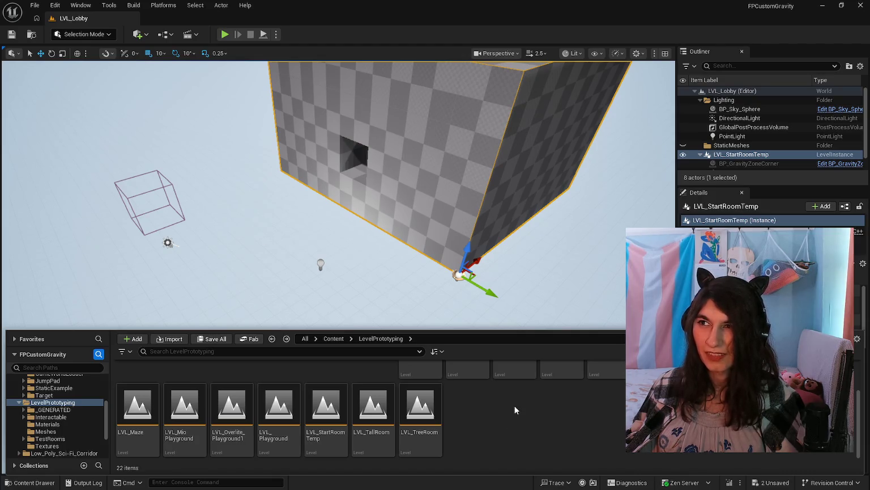
pyautogui.scroll(2, 67, 403)
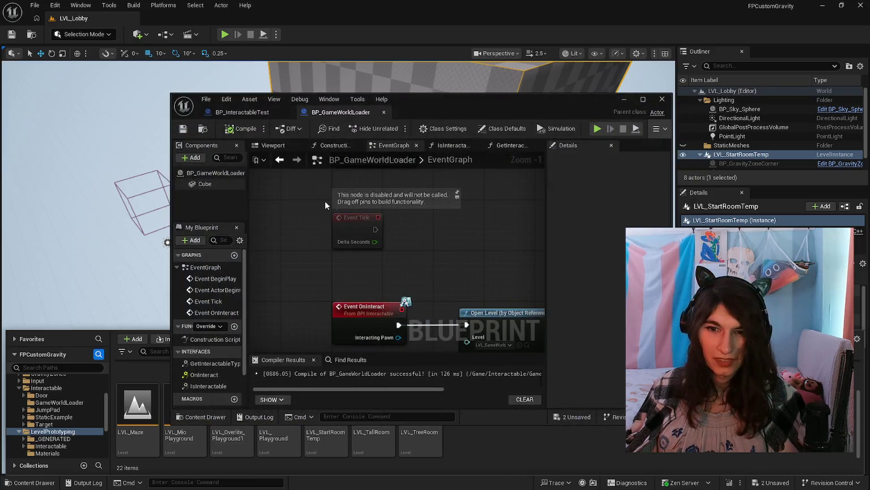
# Review the cube preview, BP_GameWorldLoader class defaults and Cube component, then minimize the blueprint.
pyautogui.click(266, 147)
pyautogui.click(206, 171)
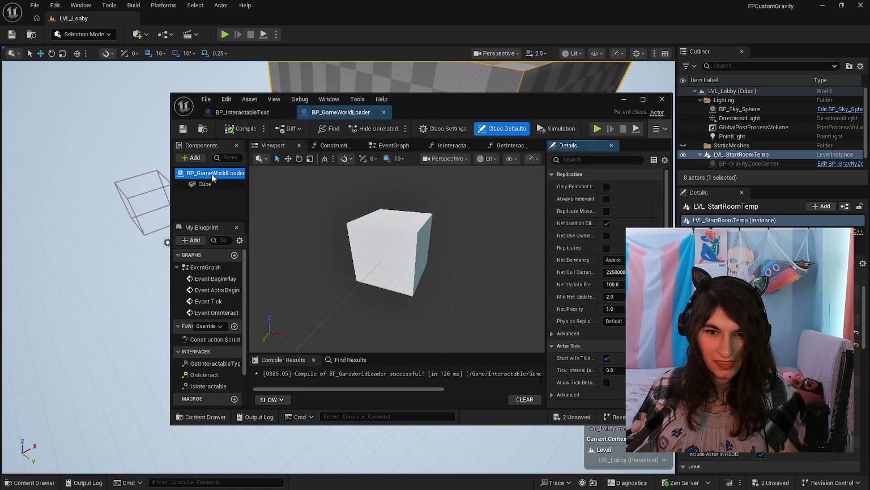
pyautogui.scroll(-3, 217, 339)
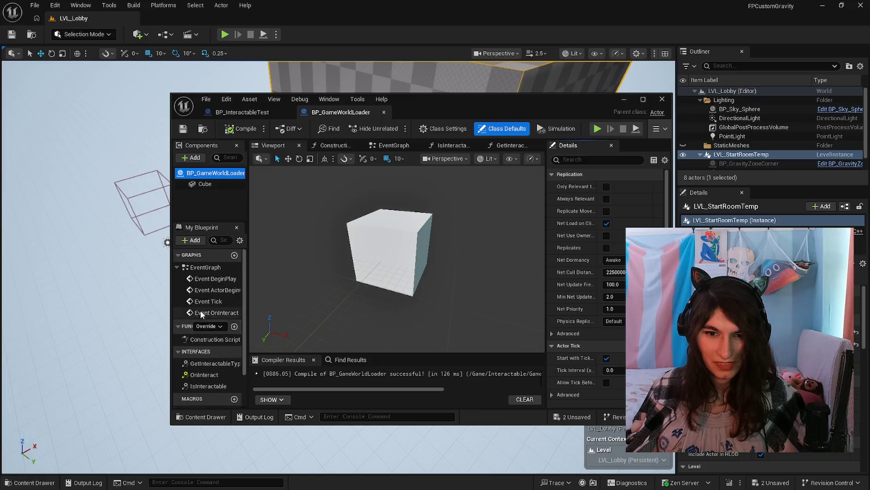
pyautogui.scroll(3, 212, 299)
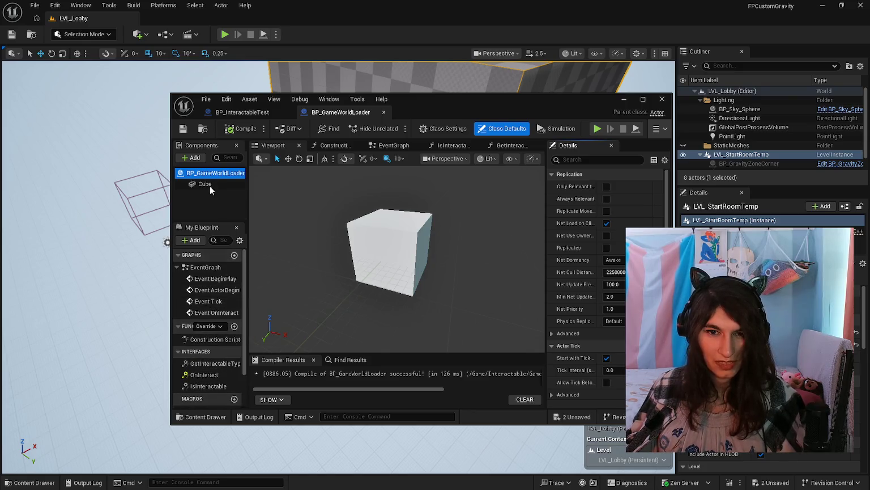
pyautogui.click(209, 185)
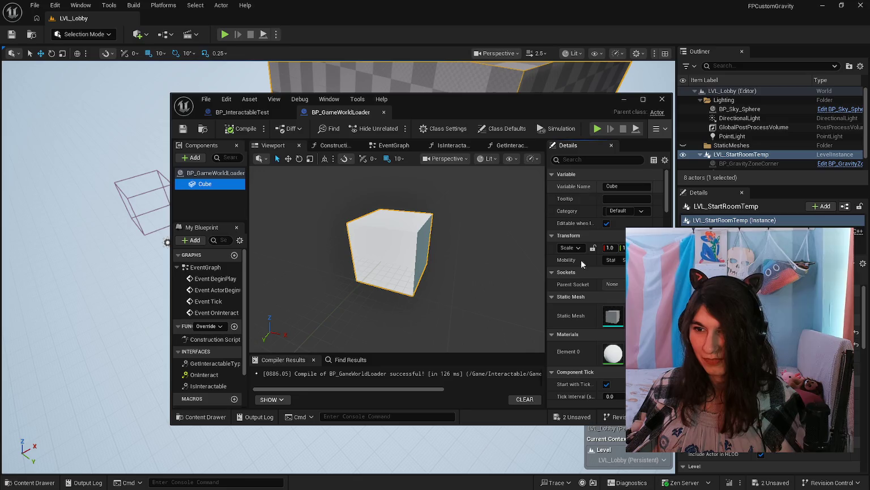
pyautogui.click(208, 173)
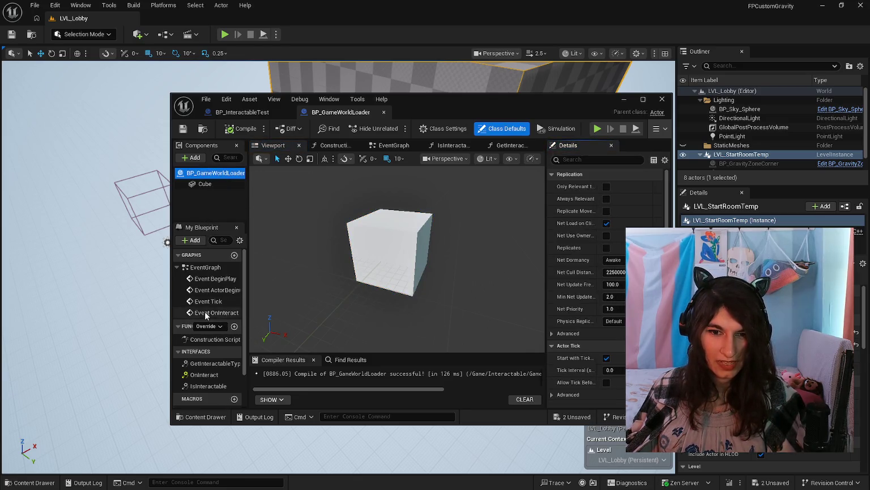
pyautogui.scroll(-2, 205, 334)
pyautogui.scroll(2, 209, 372)
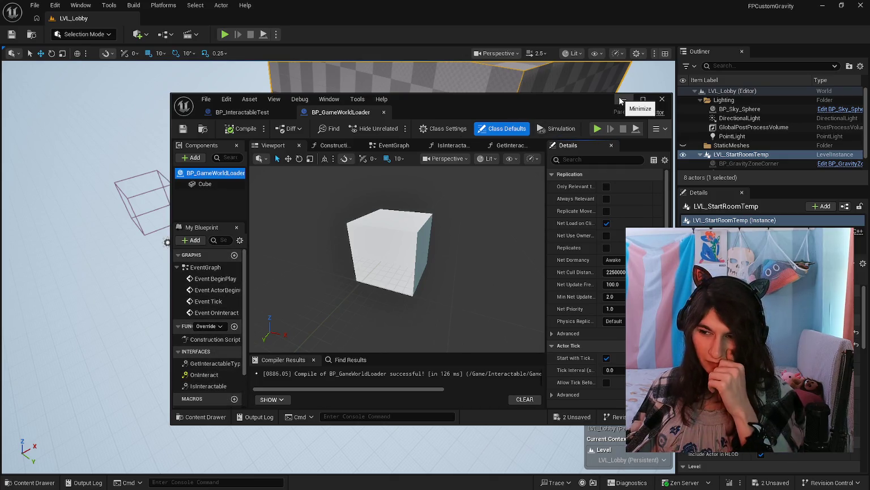
pyautogui.click(620, 100)
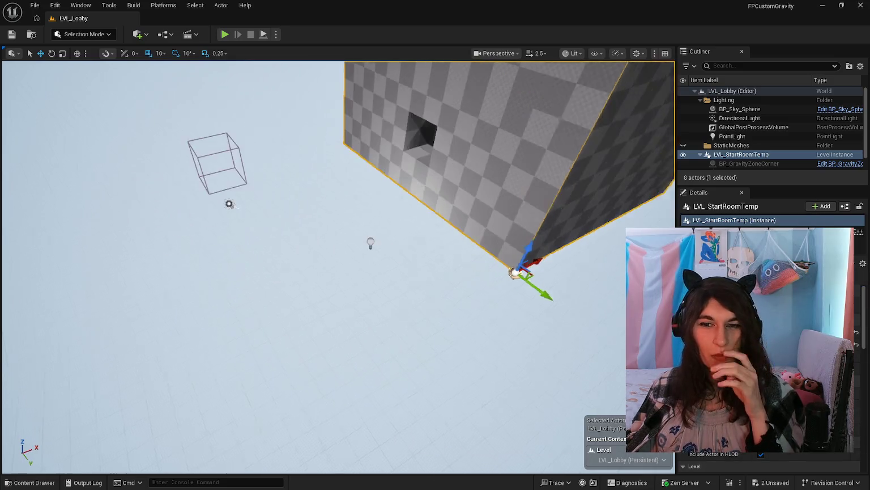
# Fly the viewport camera into the checkered room, then frame it from outside several times.
pyautogui.press('w')
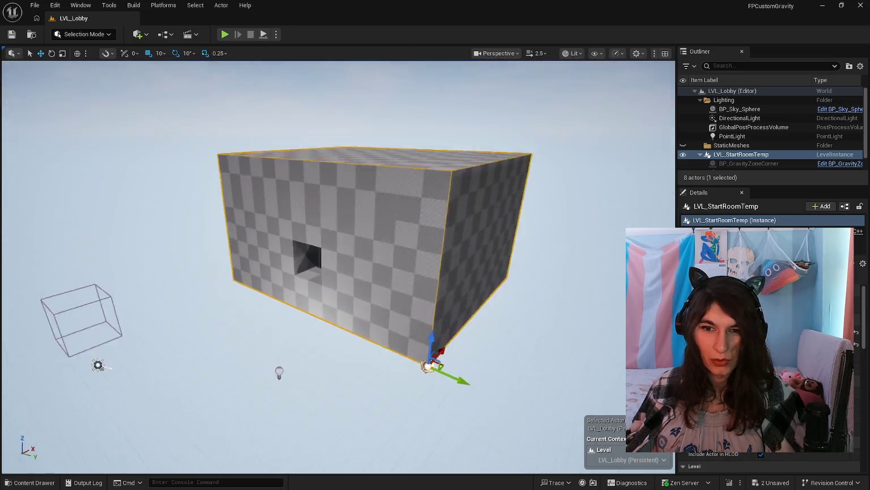
pyautogui.press('f')
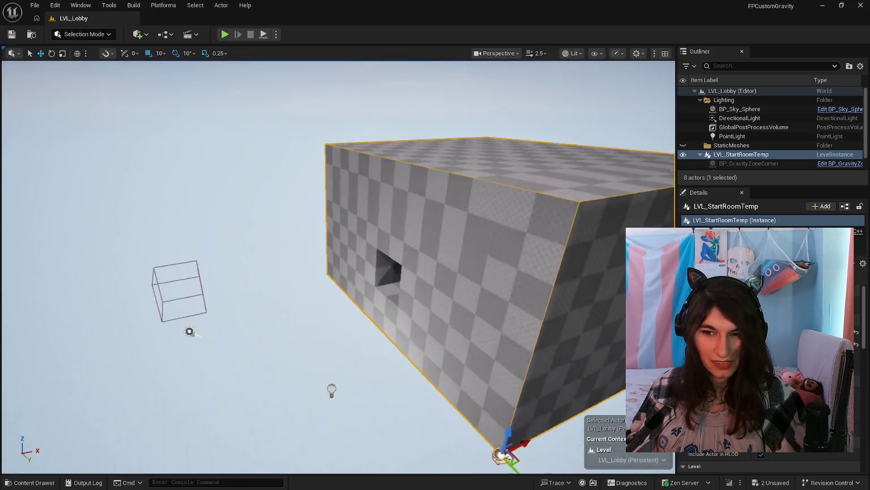
pyautogui.press('f')
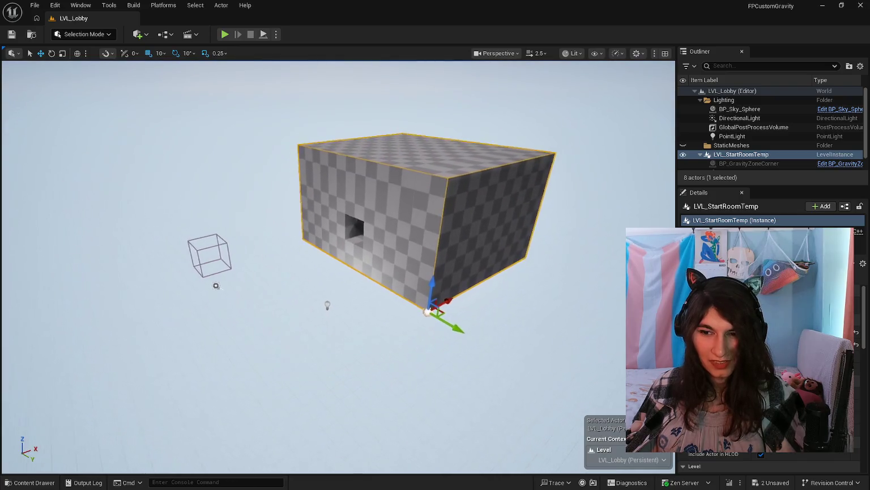
pyautogui.press('w')
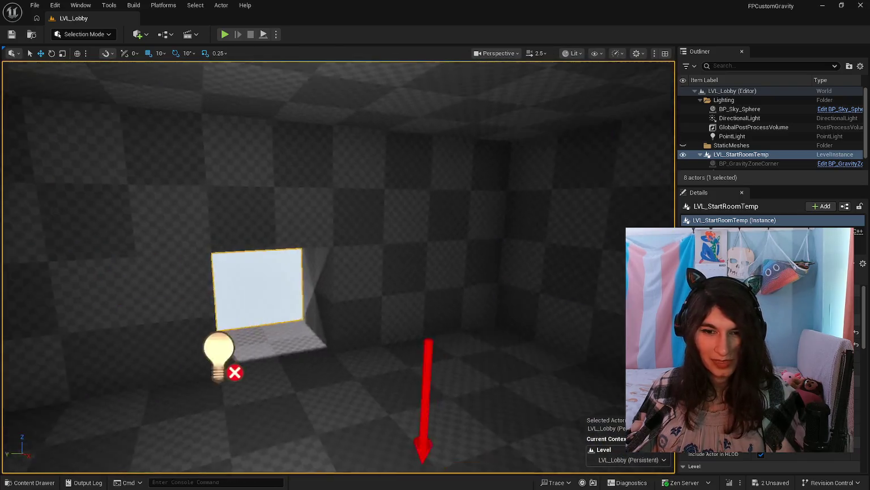
pyautogui.press('f')
pyautogui.press('f')
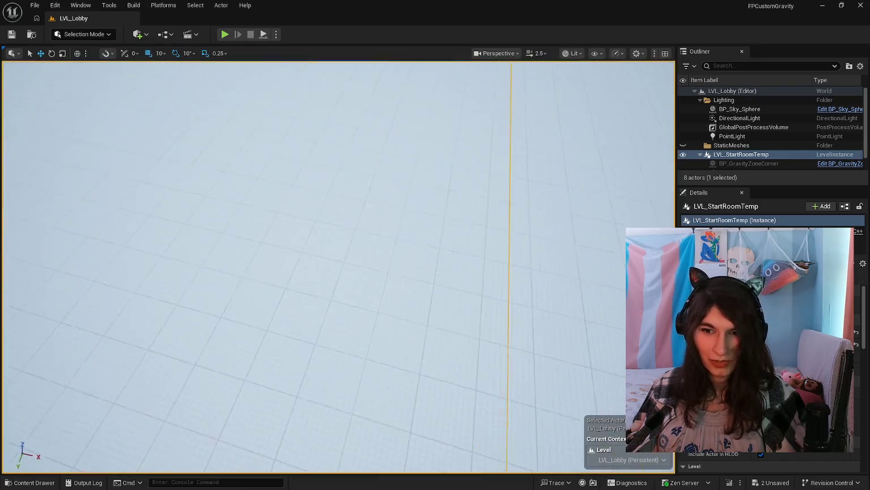
pyautogui.press('f')
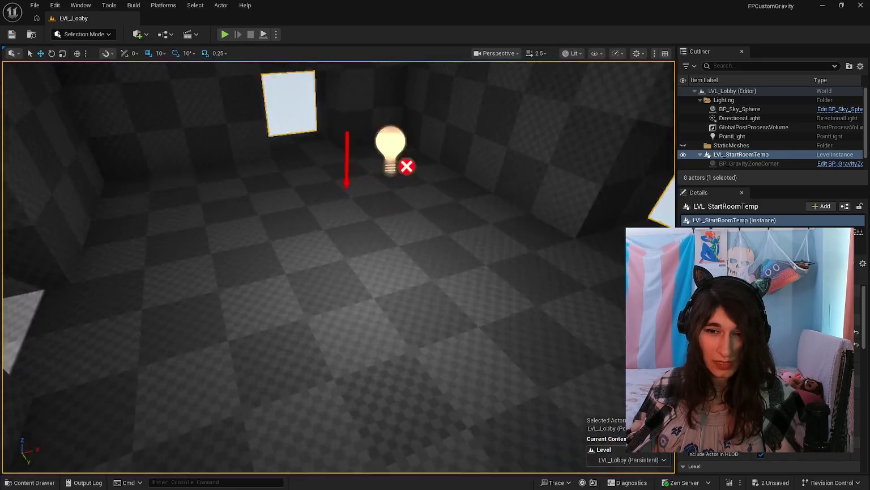
pyautogui.press('f')
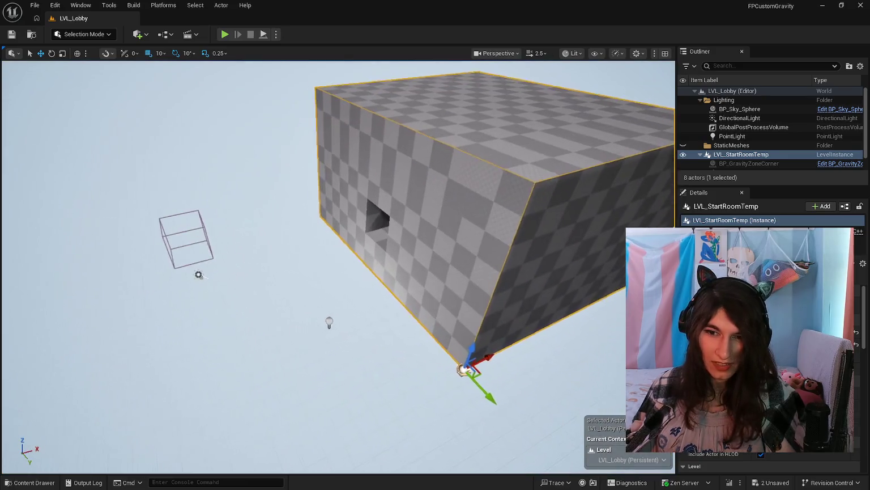
pyautogui.moveTo(156, 334); pyautogui.dragTo(156, 334)
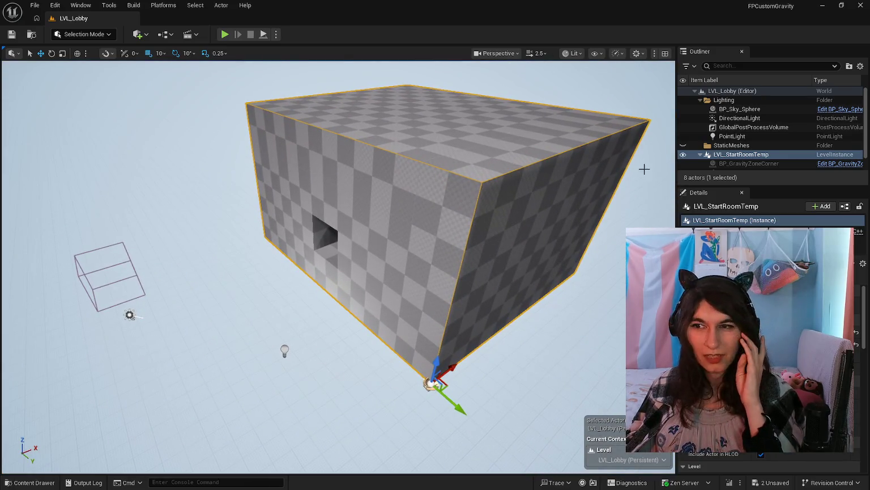
# Show, then hide, the LevelPrototyping assets in the Content Drawer, twice.
pyautogui.scroll(-1, 754, 127)
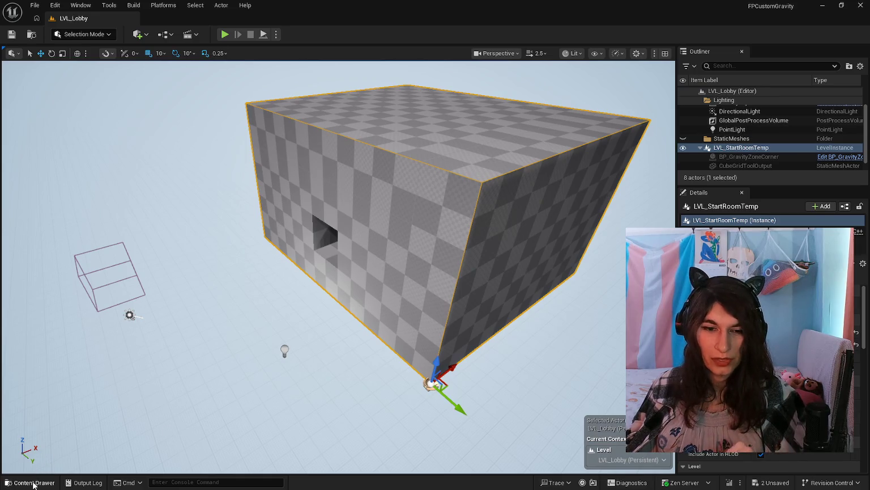
pyautogui.click(33, 482)
pyautogui.scroll(1, 200, 401)
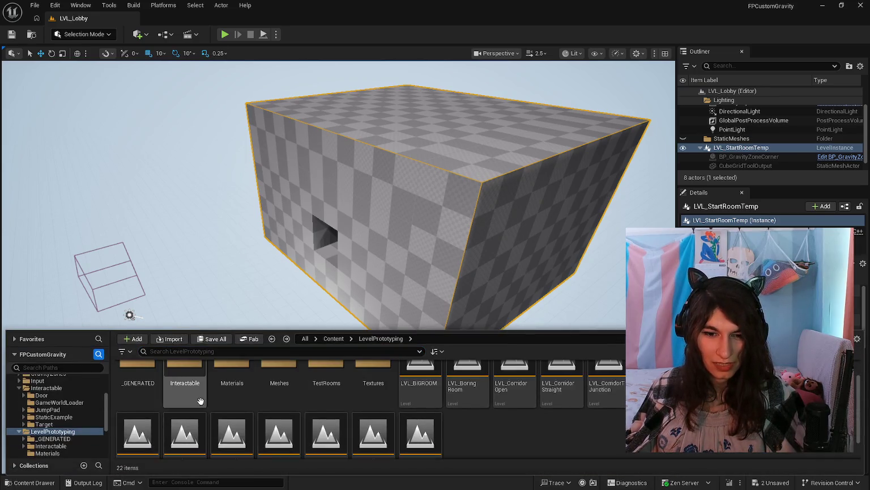
pyautogui.scroll(1, 743, 133)
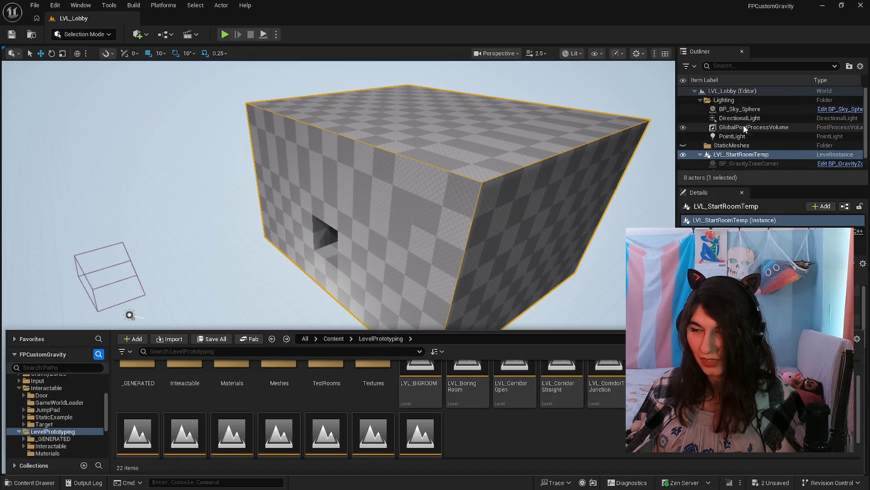
pyautogui.moveTo(340, 255)
pyautogui.mouseDown()
pyautogui.moveTo(352, 216)
pyautogui.moveTo(368, 272)
pyautogui.mouseUp()
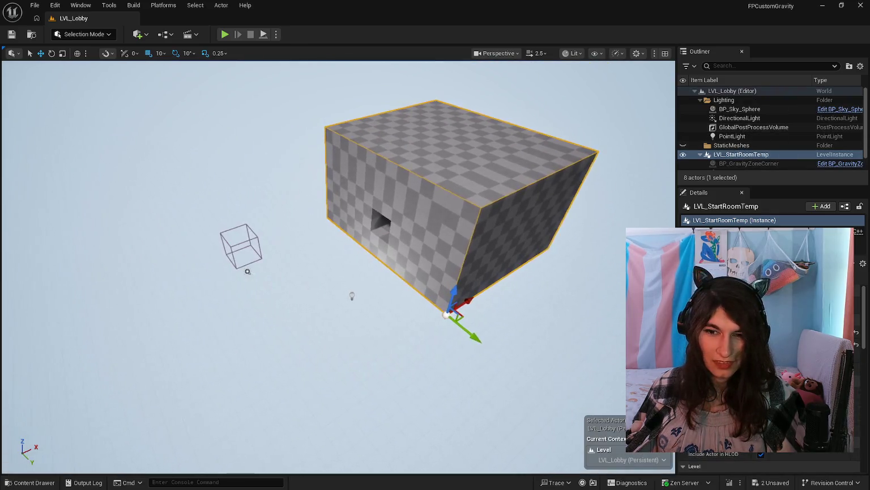
pyautogui.click(32, 482)
pyautogui.scroll(-1, 469, 414)
pyautogui.scroll(1, 481, 429)
pyautogui.scroll(-1, 480, 424)
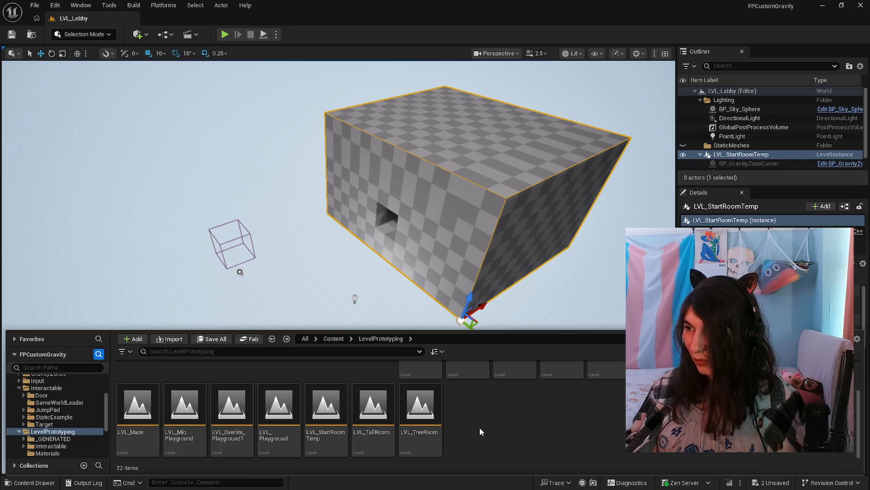
pyautogui.click(397, 255)
# Look around the room interior again, then go to the LoadLevelInstanceBySoftObjectPtr call on line 298 in Visual Studio.
pyautogui.moveTo(396, 255); pyautogui.dragTo(397, 278)
pyautogui.press('w')
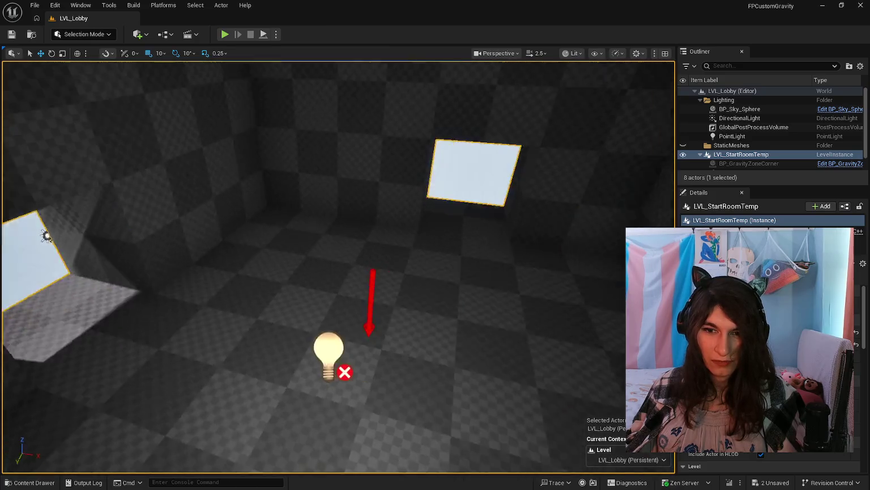
pyautogui.moveTo(47, 235); pyautogui.dragTo(283, 227)
pyautogui.press('f')
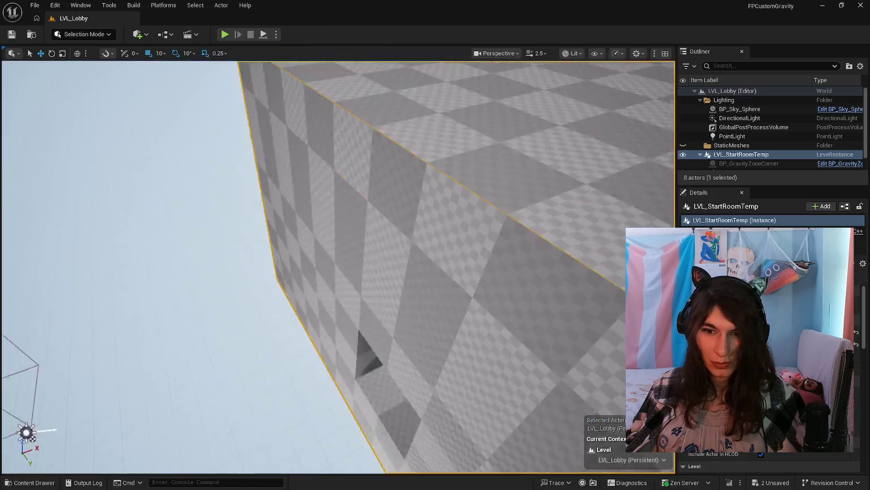
pyautogui.press('w')
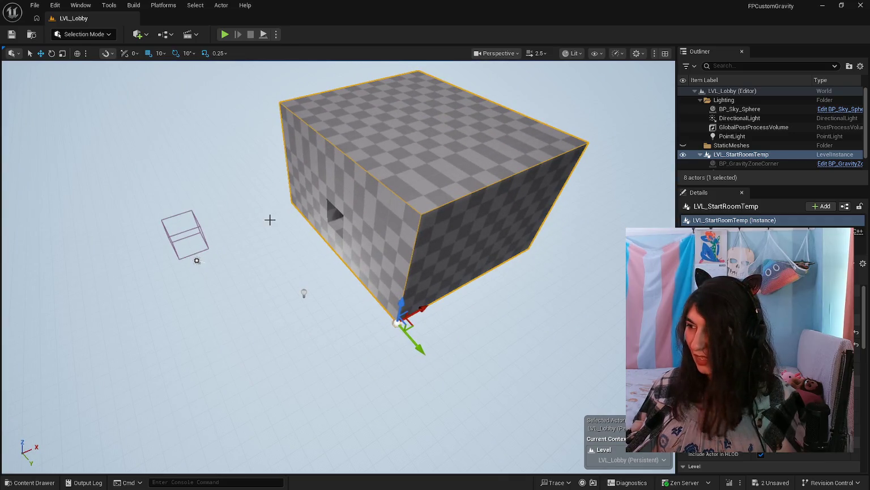
pyautogui.hotkey('alt', 'Tab')
pyautogui.click(206, 238)
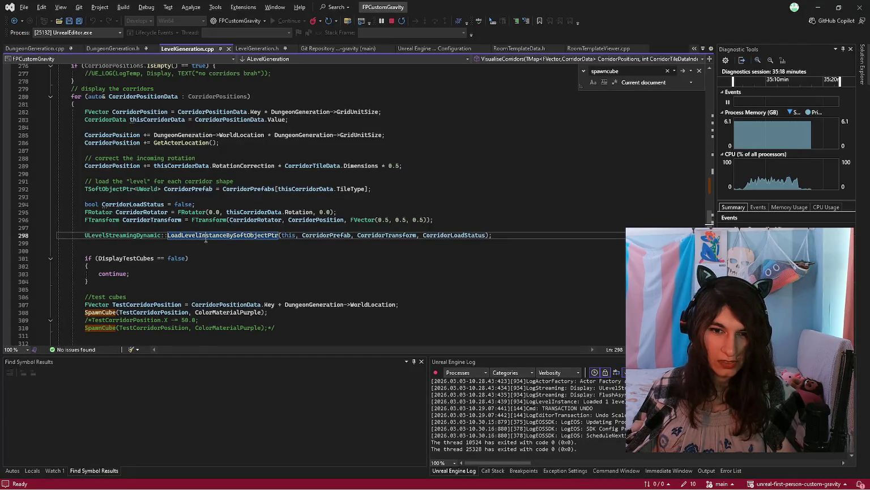
# Scroll through the corridor code and place the caret on blank line 314.
pyautogui.click(152, 249)
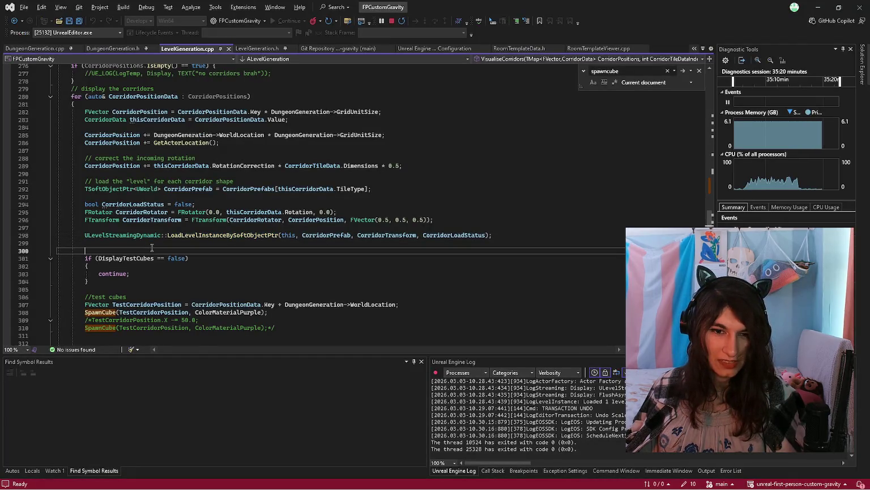
pyautogui.click(159, 244)
pyautogui.scroll(-6, 158, 244)
pyautogui.scroll(6, 159, 244)
pyautogui.scroll(-1, 159, 244)
pyautogui.scroll(2, 159, 244)
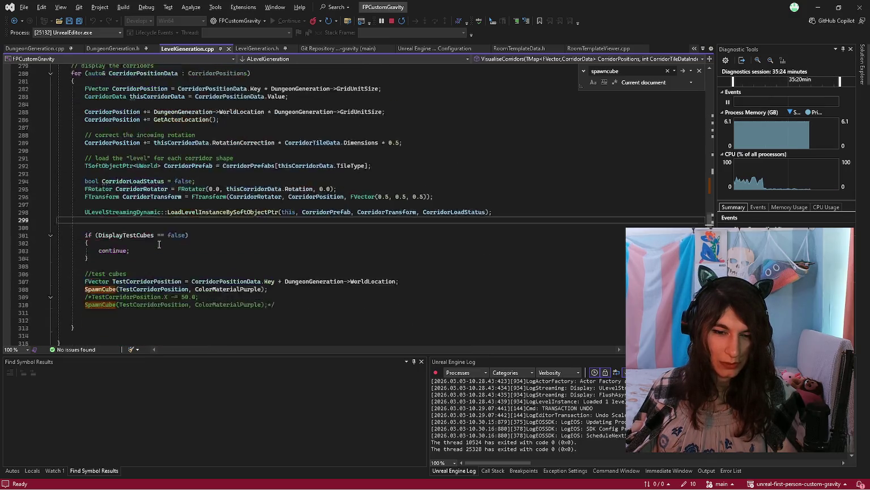
pyautogui.scroll(-8, 158, 244)
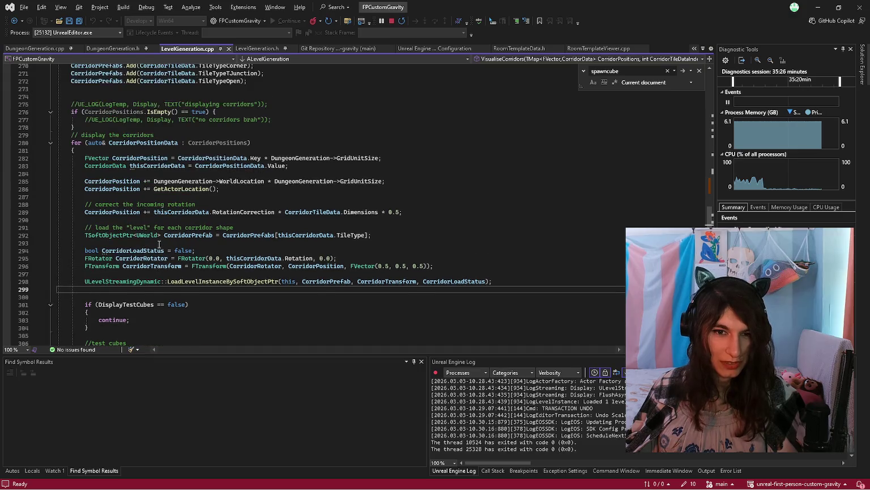
pyautogui.scroll(2, 158, 244)
pyautogui.click(132, 244)
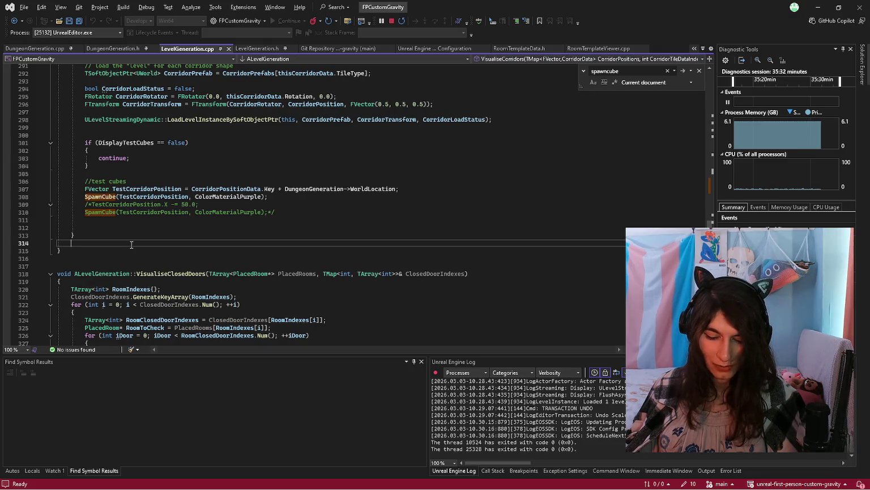
# Type an FIntVector statement ending with a semicolon.
pyautogui.write('FIntv')
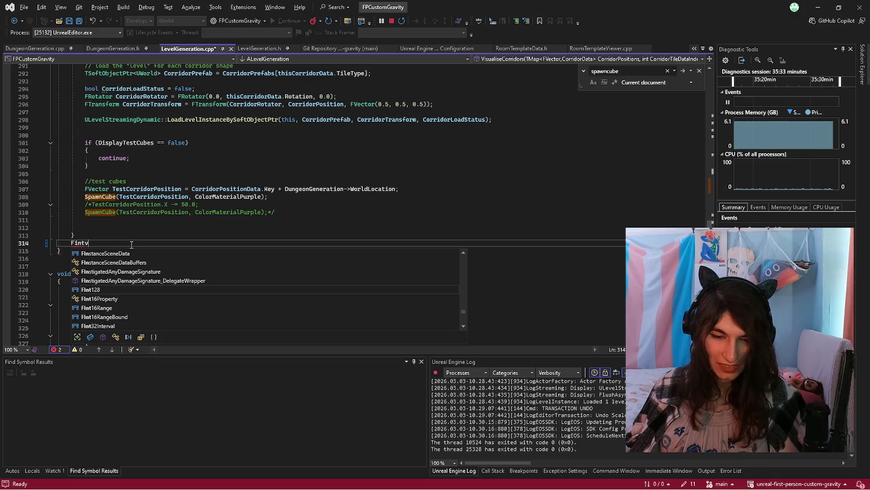
pyautogui.write('ector')
pyautogui.press('Return')
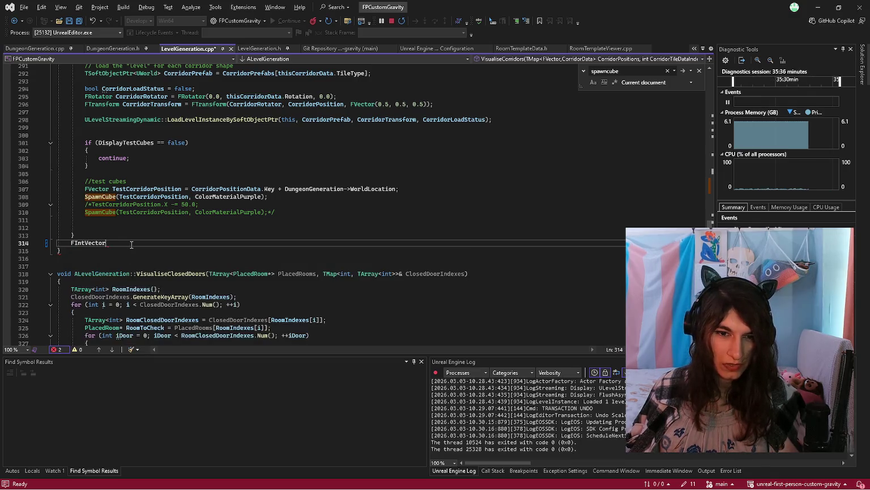
pyautogui.press('Return')
pyautogui.press('BackSpace')
pyautogui.write(';')
pyautogui.press('Return')
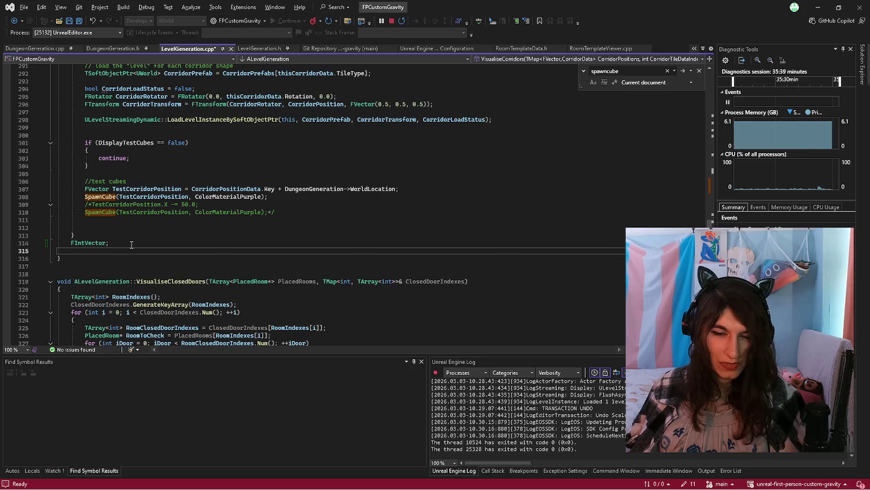
# Try an FVectorint32; line, then remove it along with the FIntVector line.
pyautogui.write('FVector')
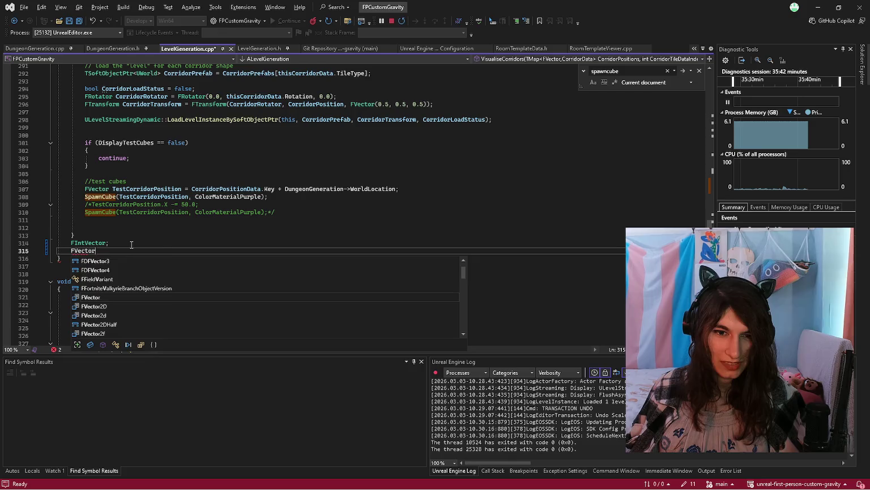
pyautogui.write('int32;')
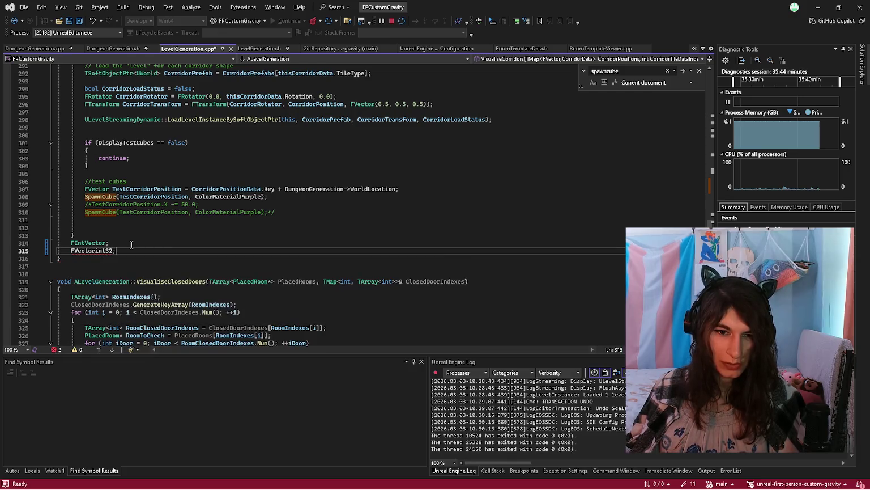
pyautogui.hotkey('ctrl', 'x')
pyautogui.hotkey('ctrl', 'z')
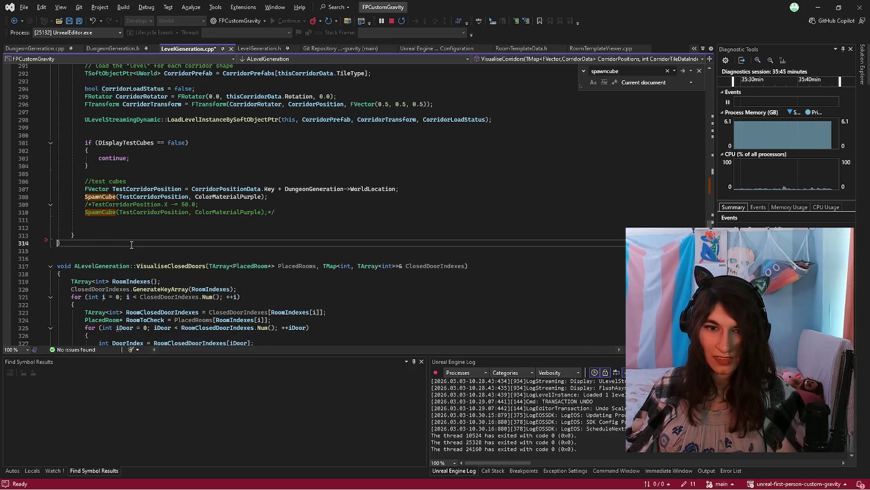
pyautogui.hotkey('ctrl', 'y')
pyautogui.hotkey('ctrl', 'z')
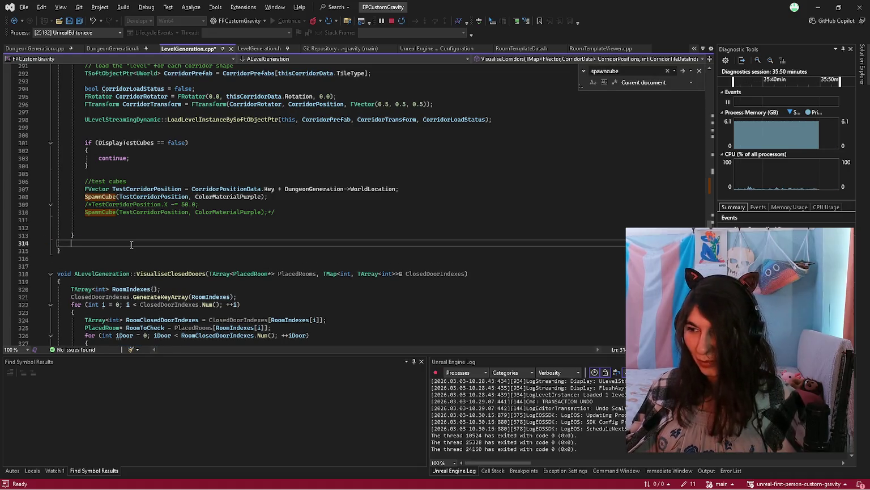
# Put the caret on blank line 299, glance at the Unreal Editor, and return to the code.
pyautogui.scroll(-6, 247, 237)
pyautogui.scroll(8, 295, 193)
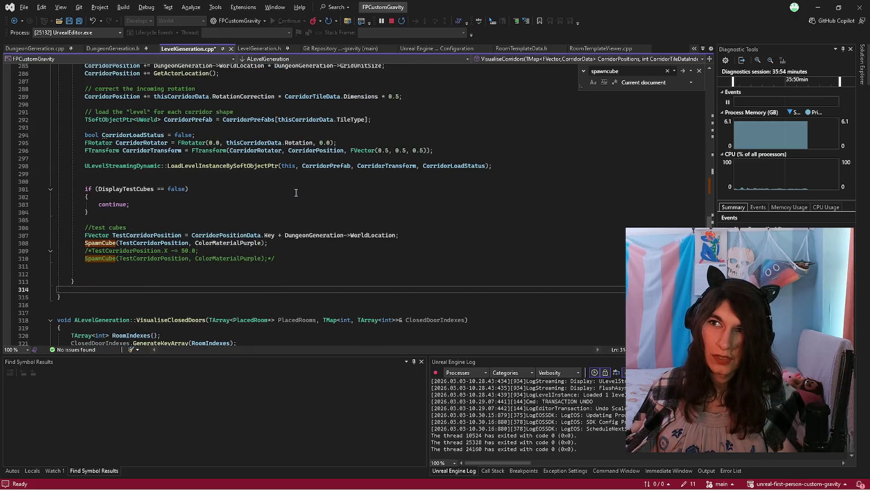
pyautogui.scroll(3, 296, 193)
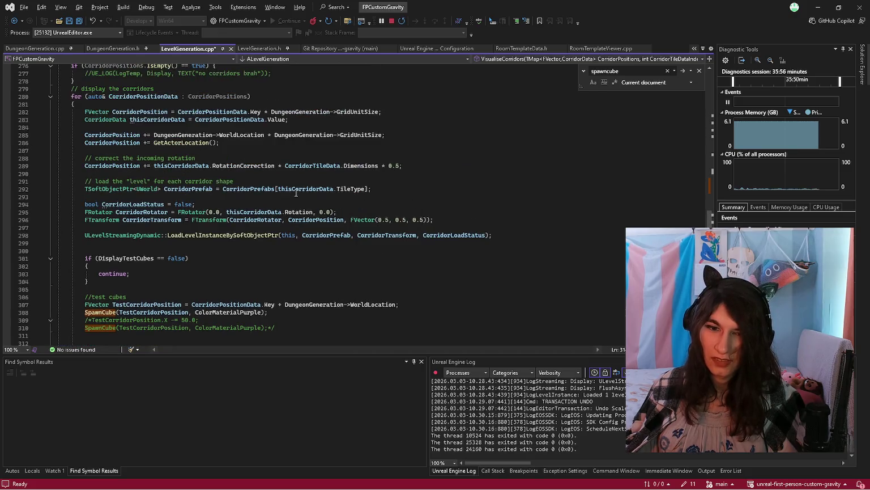
pyautogui.scroll(1, 296, 193)
pyautogui.scroll(-1, 296, 193)
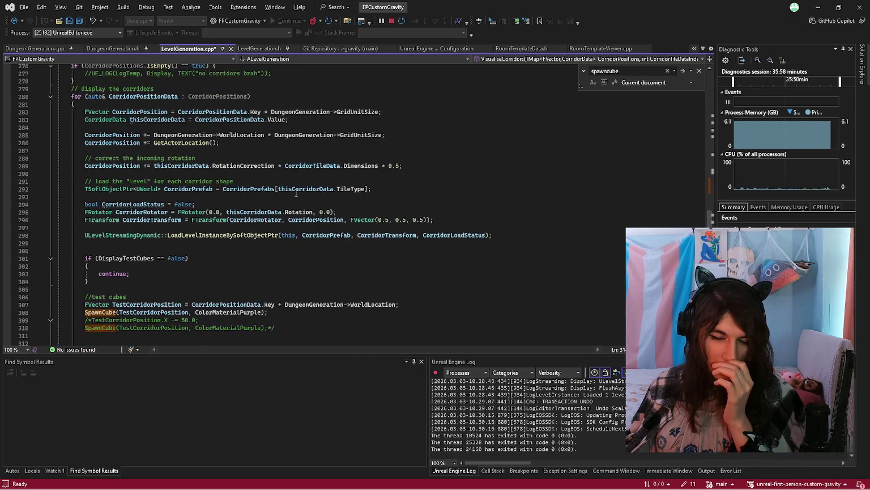
pyautogui.scroll(3, 295, 193)
pyautogui.click(234, 313)
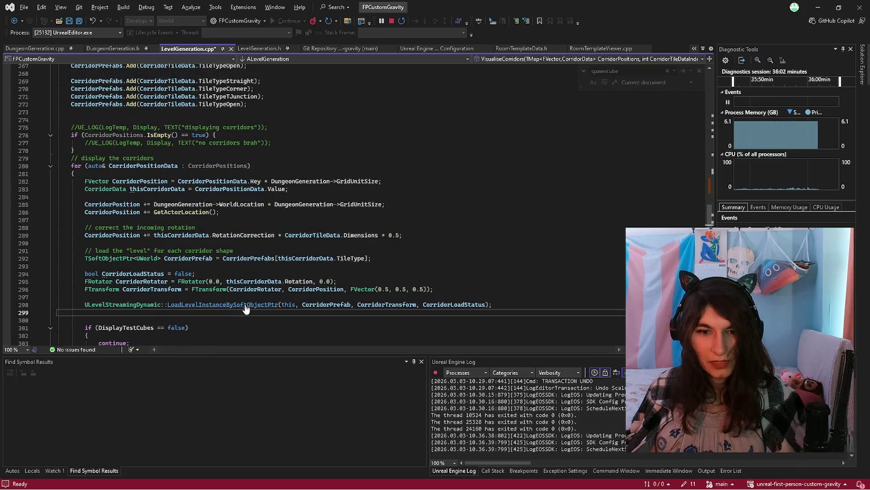
pyautogui.hotkey('alt', 'Tab')
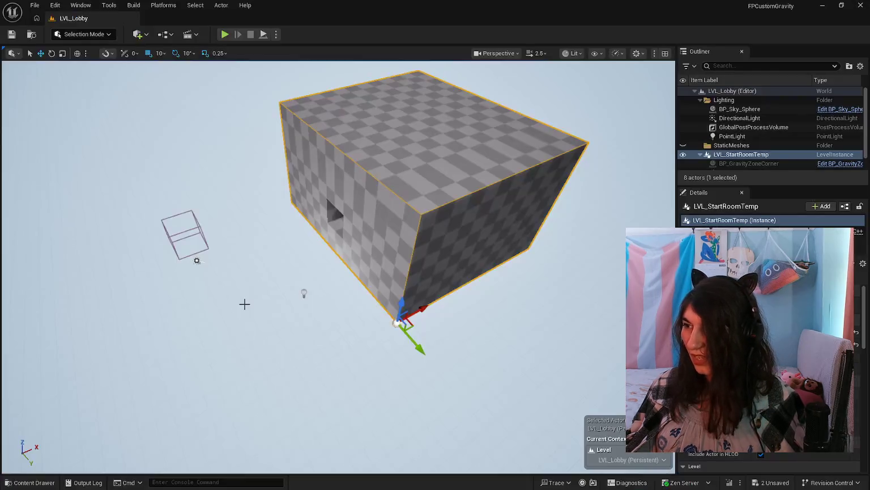
pyautogui.hotkey('alt', 'Tab')
# Select ULevelStreamingDynamic and LoadLevelInstanceBySoftObjectPtr on line 298, then return to the Unreal Editor.
pyautogui.doubleClick(104, 305)
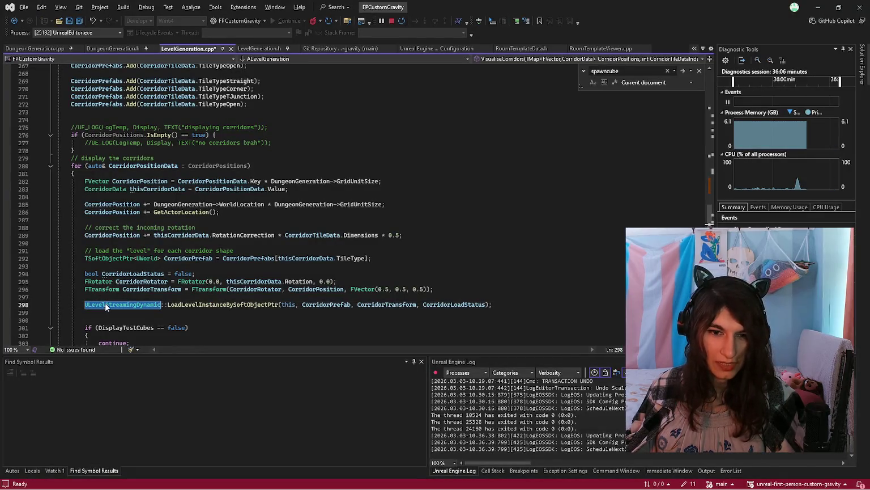
pyautogui.doubleClick(196, 304)
pyautogui.moveTo(165, 304); pyautogui.dragTo(259, 302)
pyautogui.doubleClick(125, 305)
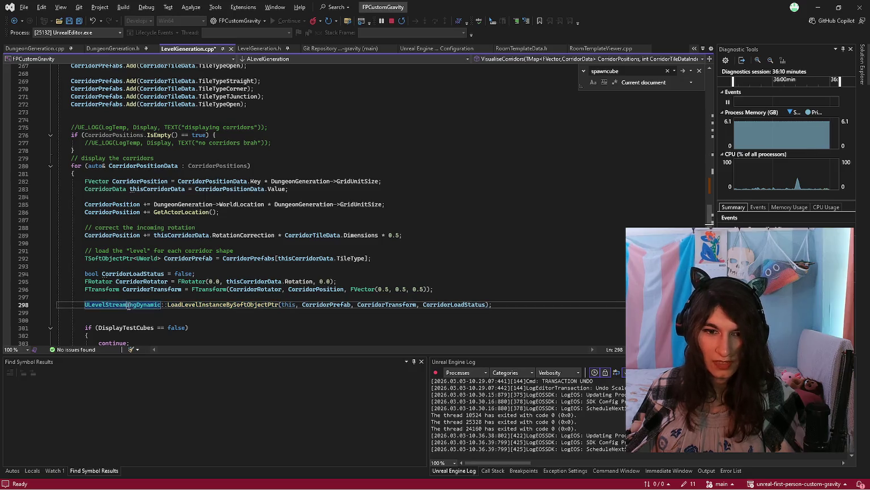
pyautogui.hotkey('alt', 'Tab')
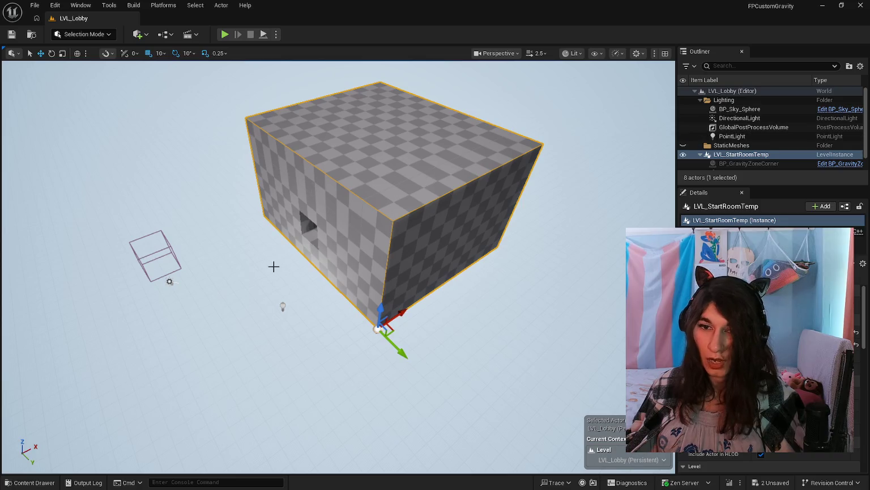
pyautogui.scroll(5, 272, 266)
# Select the BP_Sky_Sphere actor and dolly the camera around the checkered room.
pyautogui.click(255, 326)
pyautogui.scroll(-6, 397, 227)
pyautogui.scroll(4, 397, 227)
pyautogui.scroll(1, 330, 301)
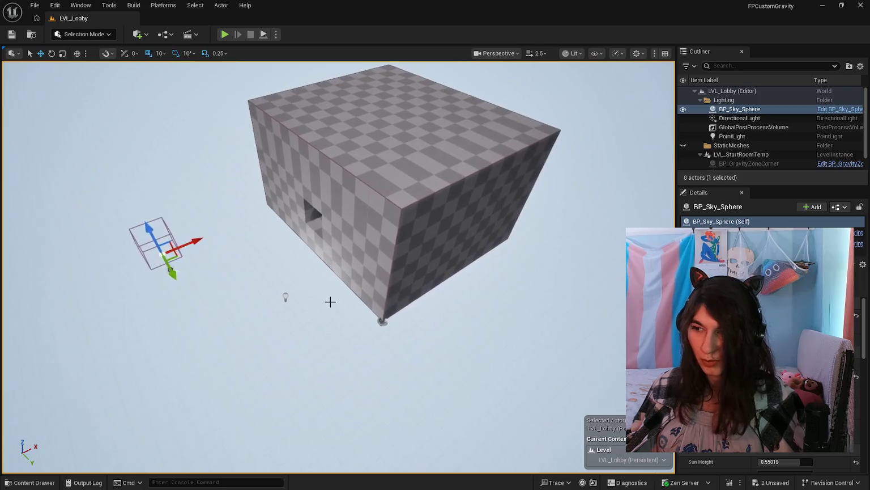
# In Visual Studio, type 'openlo' on the line after the corridor load call.
pyautogui.hotkey('alt', 'Tab')
pyautogui.scroll(-1, 244, 315)
pyautogui.click(199, 289)
pyautogui.scroll(-3, 200, 291)
pyautogui.scroll(5, 201, 286)
pyautogui.scroll(6, 201, 285)
pyautogui.scroll(-20, 199, 281)
pyautogui.write('openlo')
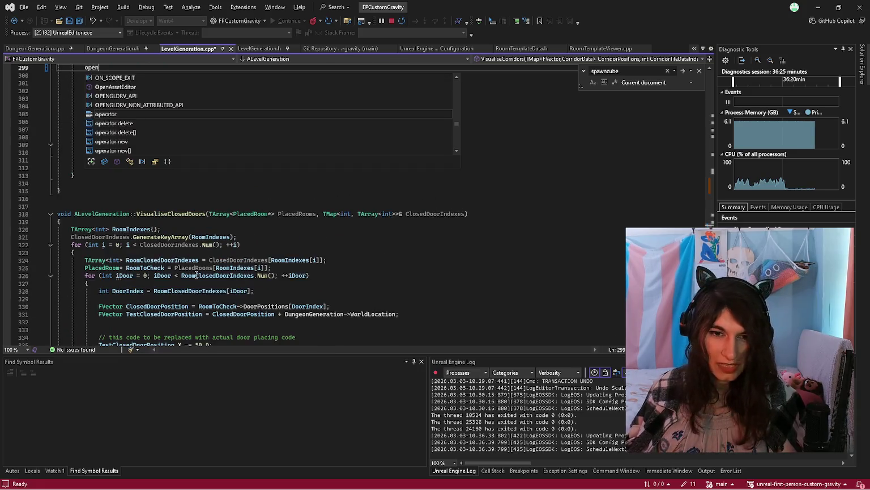
pyautogui.press('BackSpace')
pyautogui.press('BackSpace')
pyautogui.press('BackSpace')
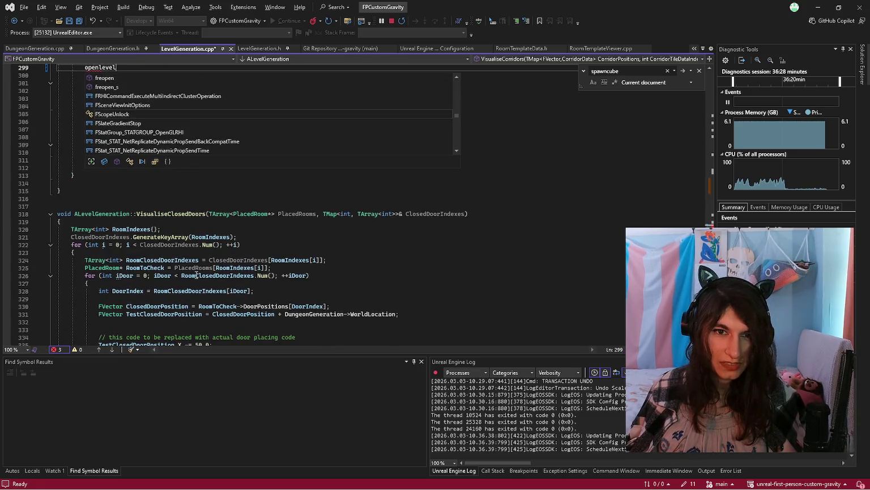
pyautogui.write('GetWorld()')
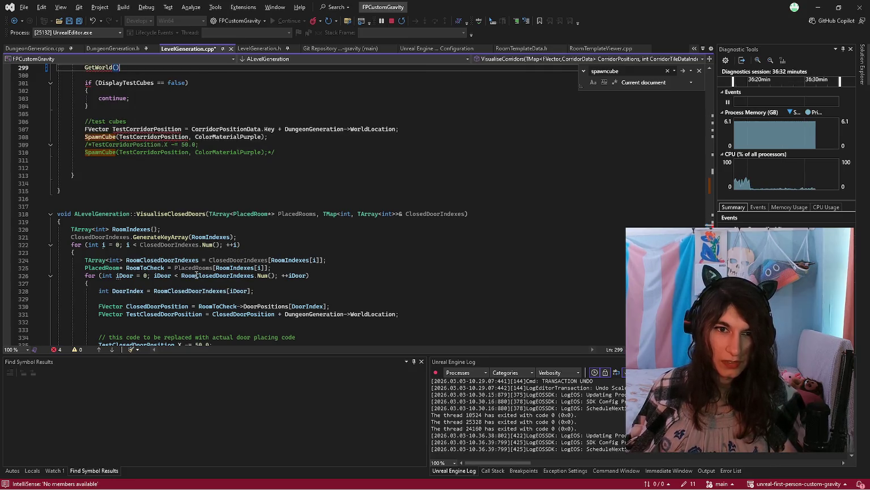
pyautogui.write('->OpenLeve')
pyautogui.hotkey('ctrl', 'BackSpace')
pyautogui.hotkey('ctrl', 'BackSpace')
pyautogui.hotkey('ctrl', 'BackSpace')
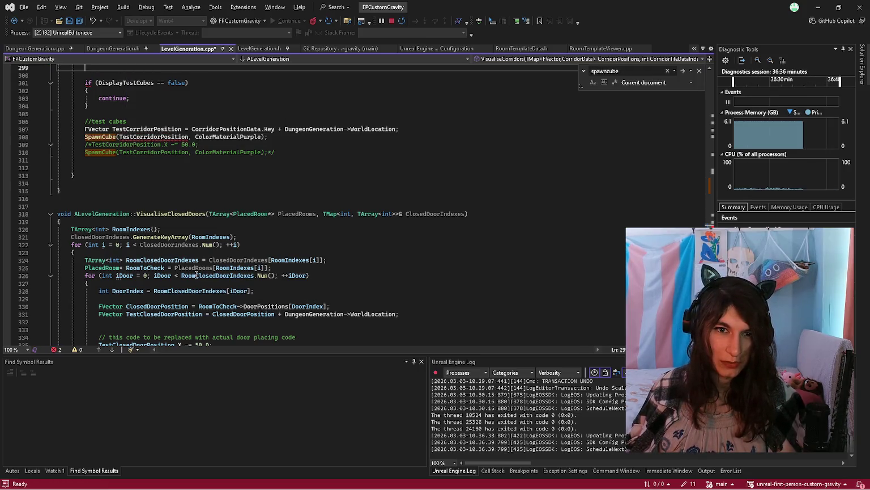
pyautogui.scroll(6, 195, 278)
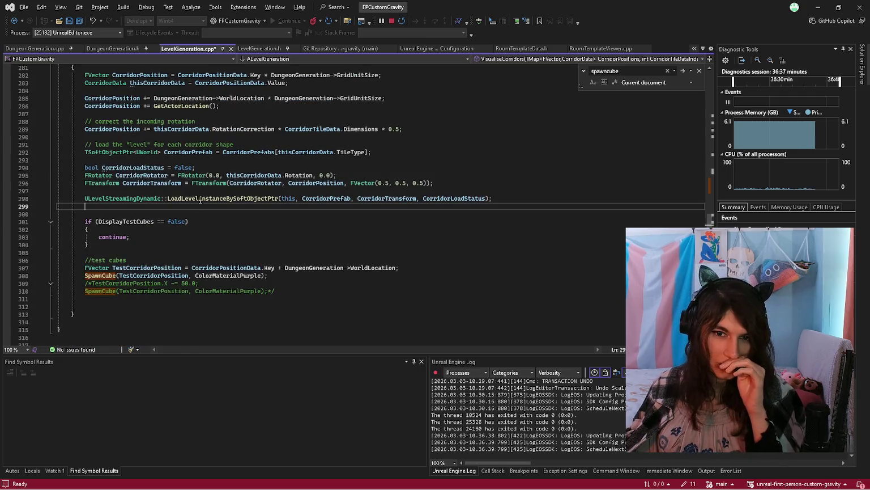
pyautogui.scroll(-20, 317, 229)
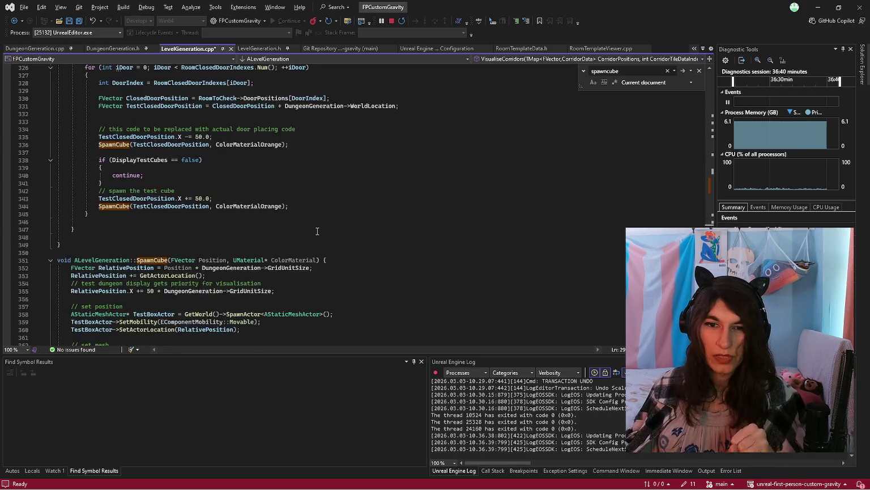
pyautogui.scroll(20, 314, 229)
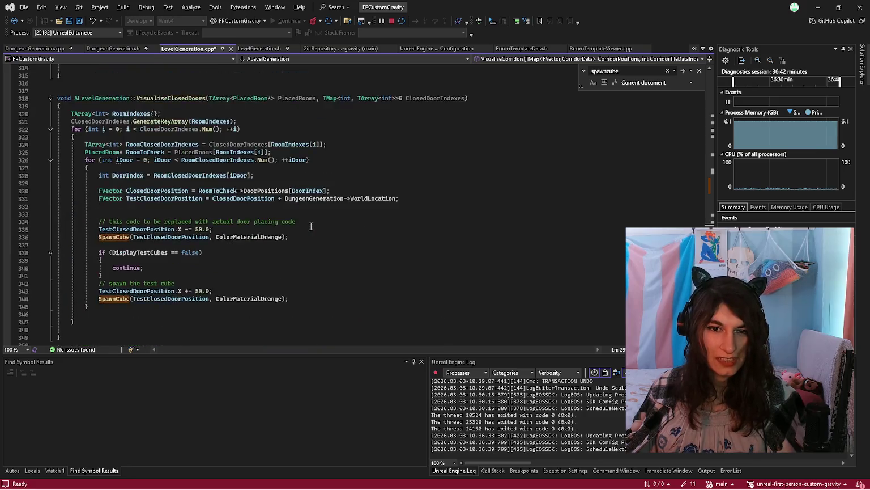
pyautogui.scroll(4, 310, 226)
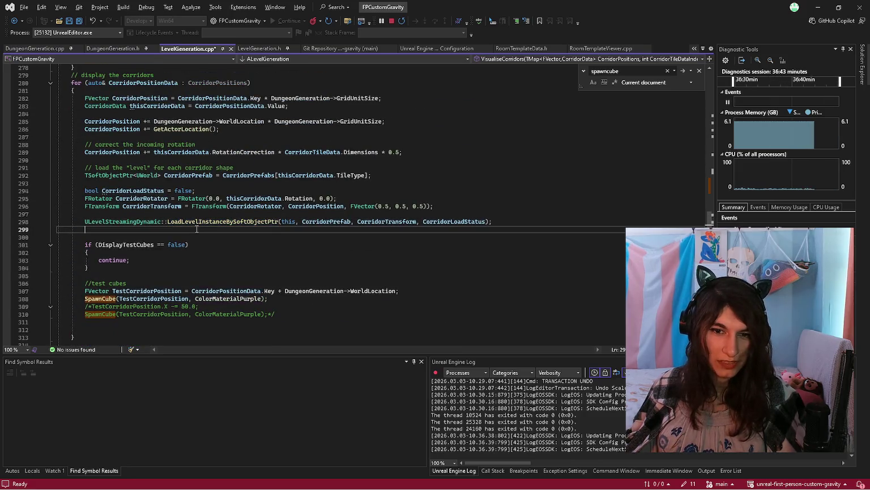
pyautogui.click(197, 226)
pyautogui.scroll(-20, 201, 229)
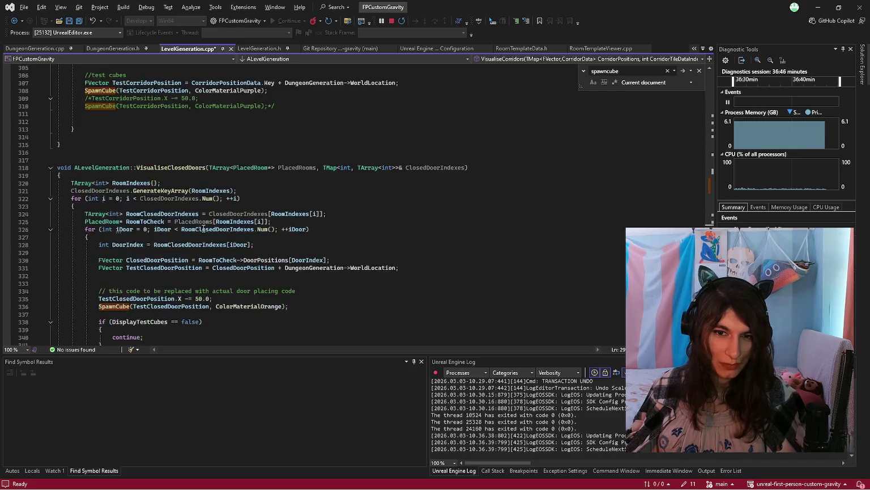
pyautogui.scroll(-18, 204, 228)
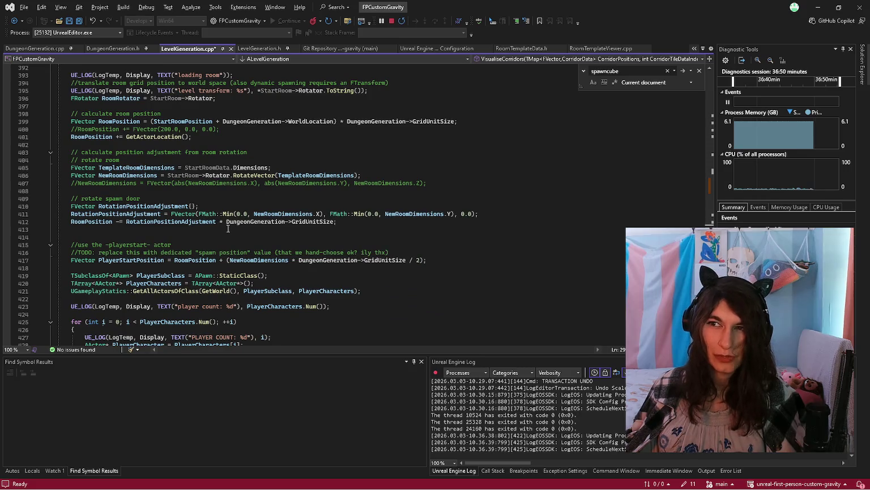
pyautogui.scroll(-3, 229, 229)
pyautogui.click(228, 229)
pyautogui.scroll(-2, 233, 261)
pyautogui.click(238, 292)
pyautogui.scroll(1, 237, 287)
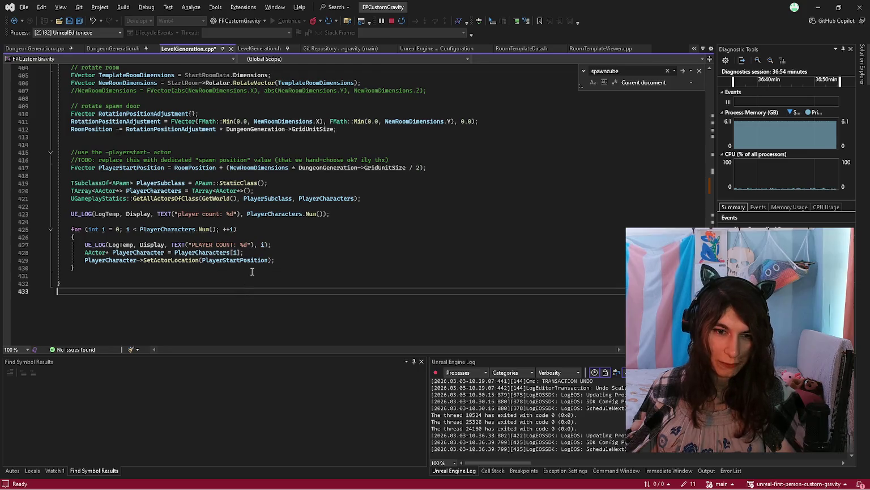
pyautogui.click(248, 284)
pyautogui.click(248, 278)
pyautogui.scroll(2, 248, 280)
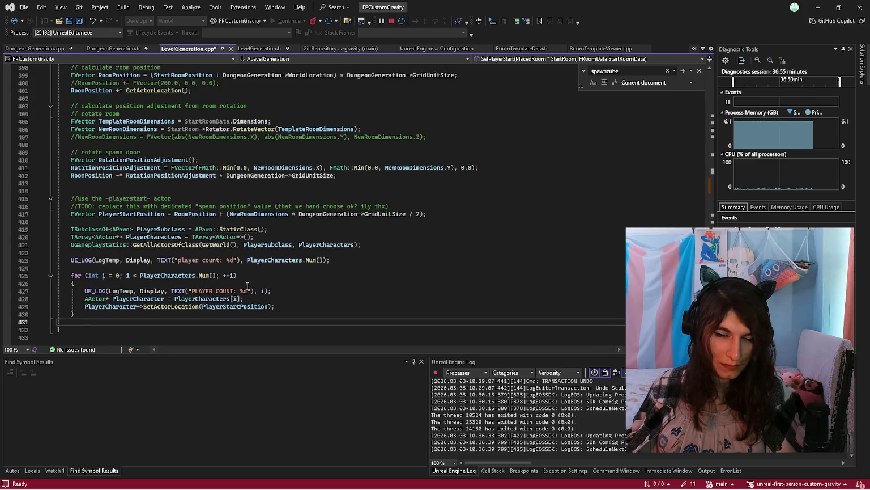
pyautogui.press('Down')
pyautogui.press('Down')
pyautogui.scroll(-1, 197, 277)
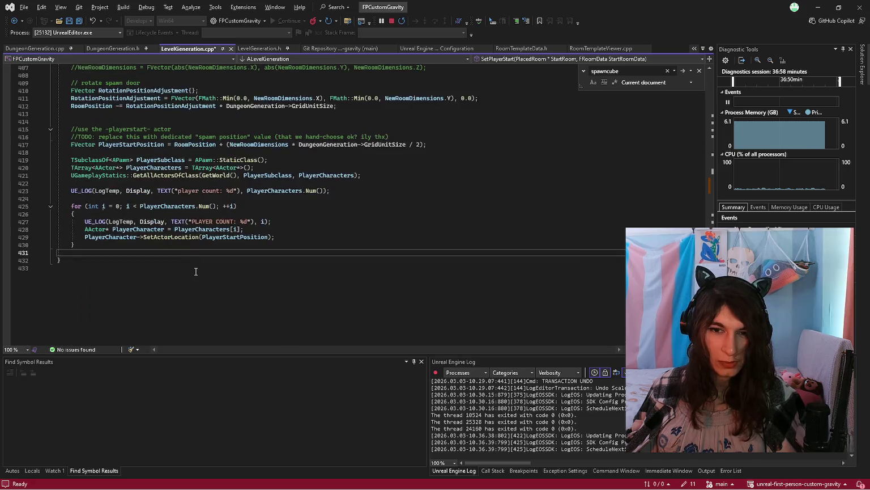
pyautogui.scroll(3, 197, 270)
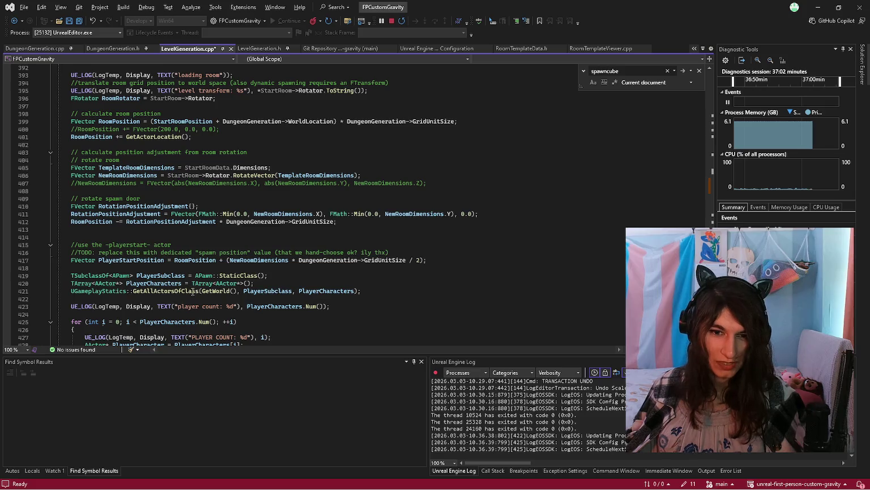
pyautogui.scroll(-3, 196, 289)
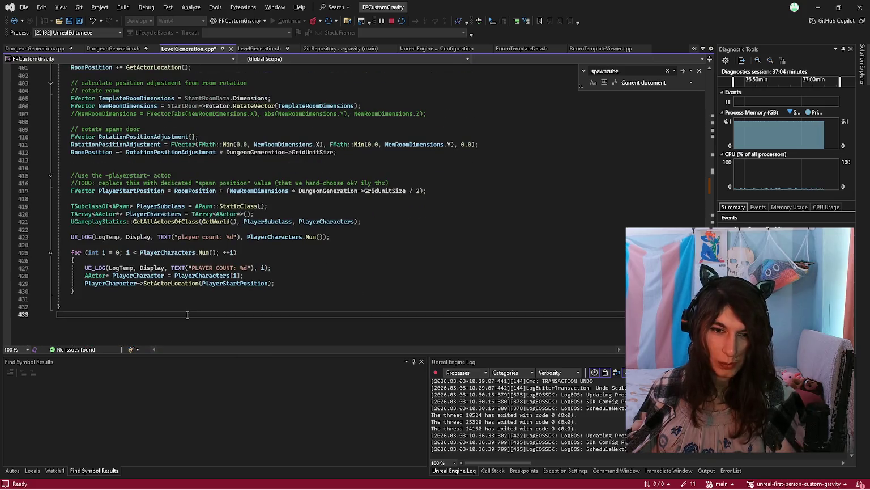
pyautogui.scroll(2, 187, 314)
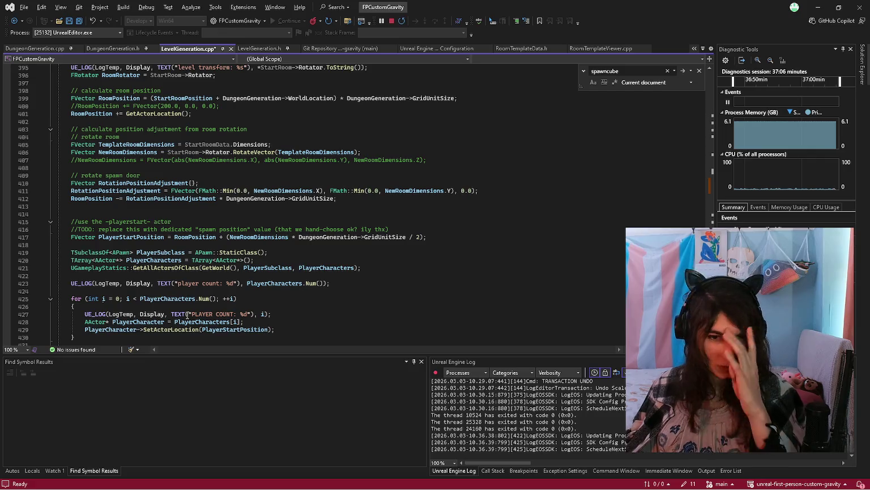
pyautogui.scroll(3, 187, 315)
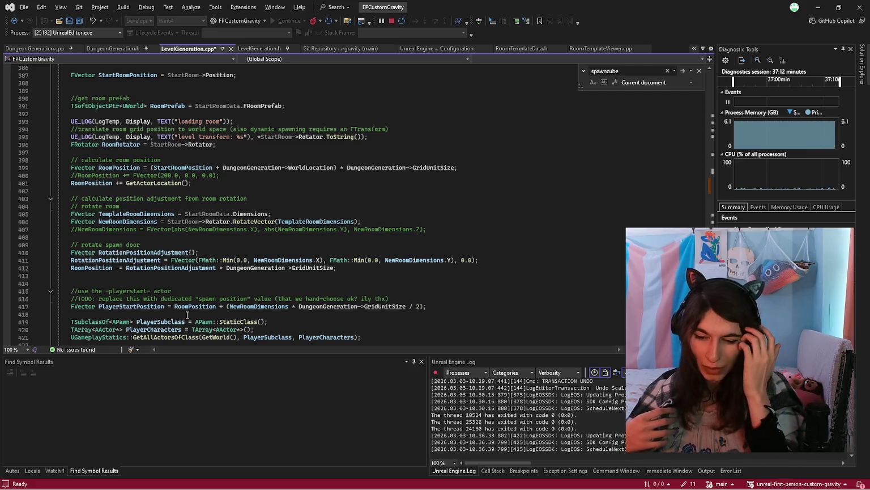
pyautogui.click(187, 315)
pyautogui.scroll(-2, 187, 314)
pyautogui.click(191, 314)
pyautogui.click(192, 299)
pyautogui.scroll(3, 192, 298)
pyautogui.click(287, 226)
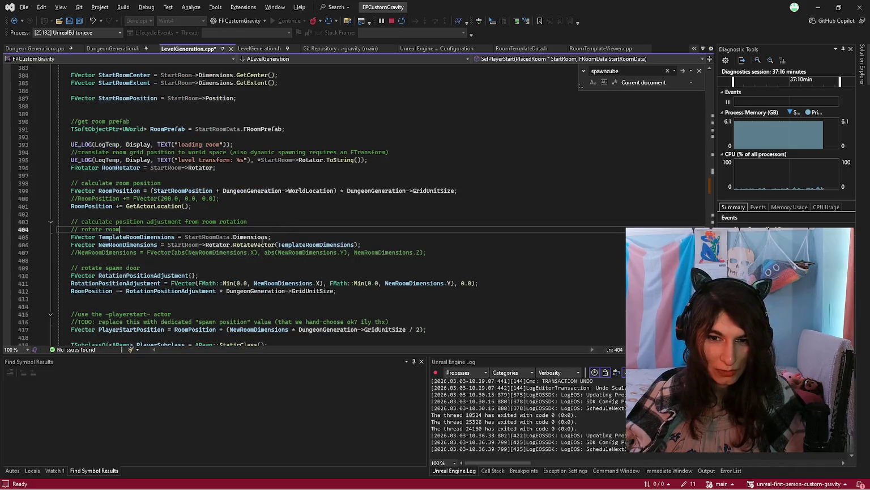
pyautogui.scroll(13, 235, 239)
pyautogui.scroll(15, 235, 239)
pyautogui.click(212, 194)
pyautogui.scroll(5, 209, 214)
pyautogui.click(173, 313)
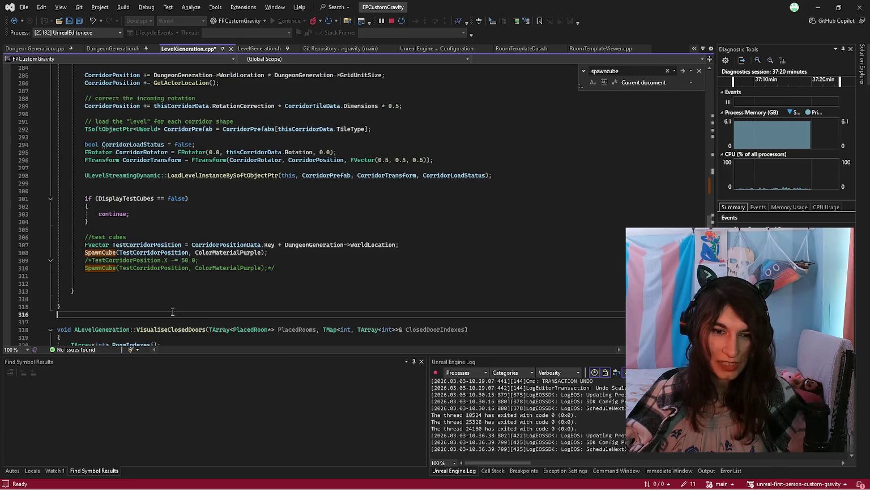
pyautogui.scroll(3, 173, 312)
pyautogui.scroll(-8, 172, 311)
pyautogui.scroll(-20, 172, 311)
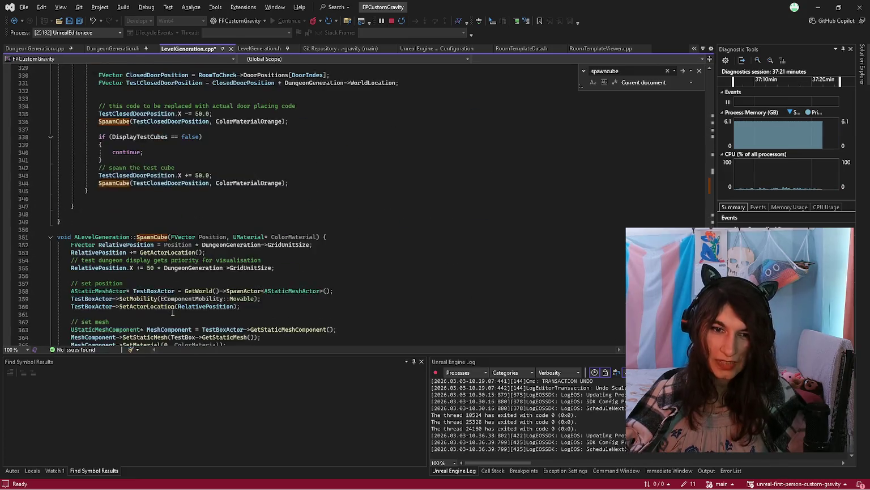
pyautogui.scroll(10, 172, 311)
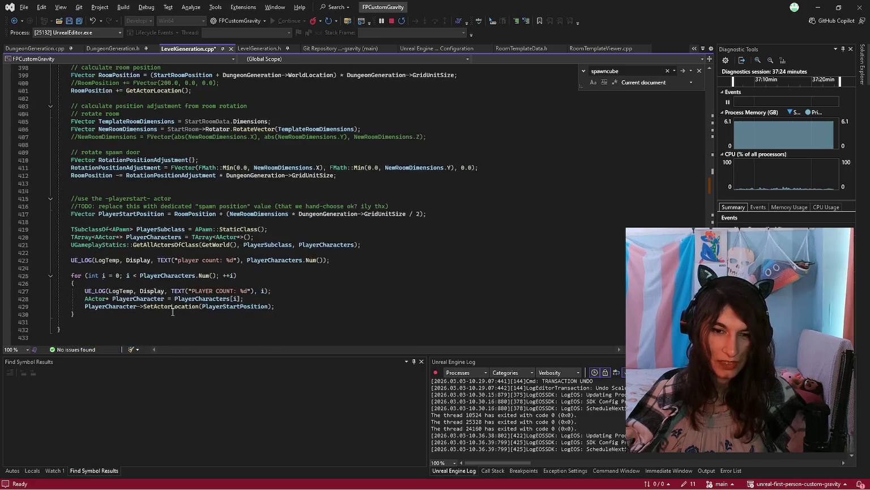
pyautogui.scroll(5, 173, 311)
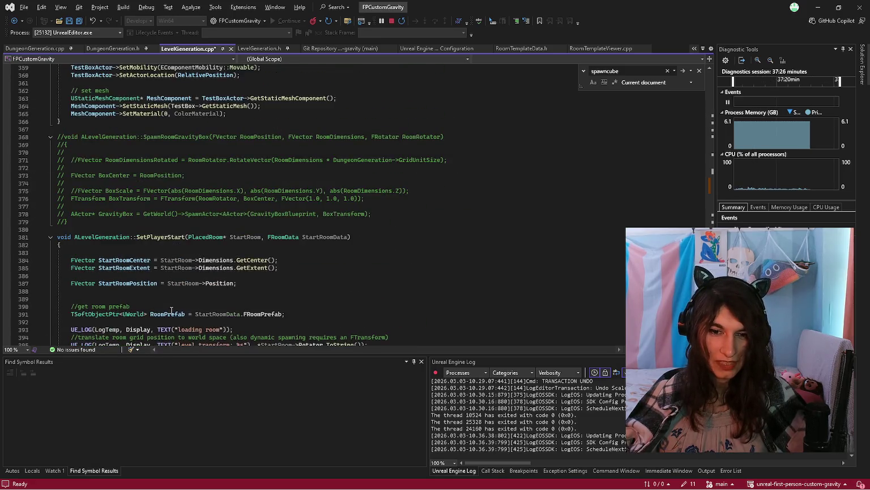
pyautogui.scroll(5, 171, 311)
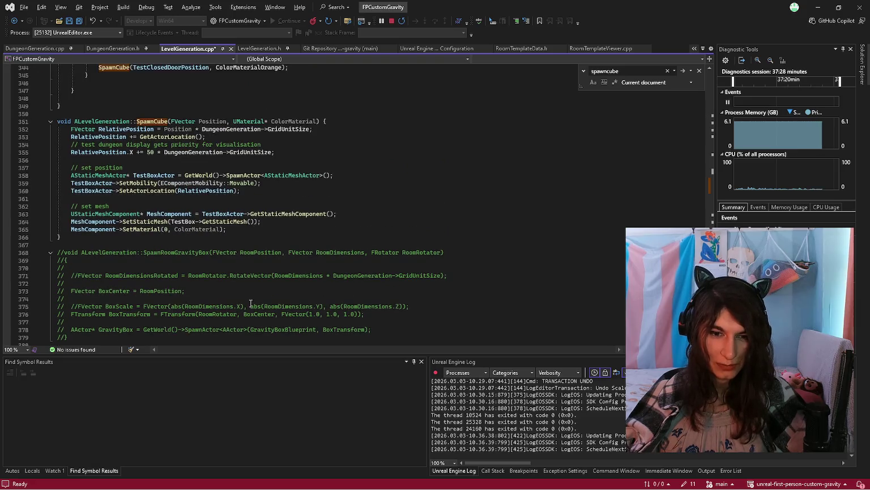
pyautogui.scroll(4, 342, 299)
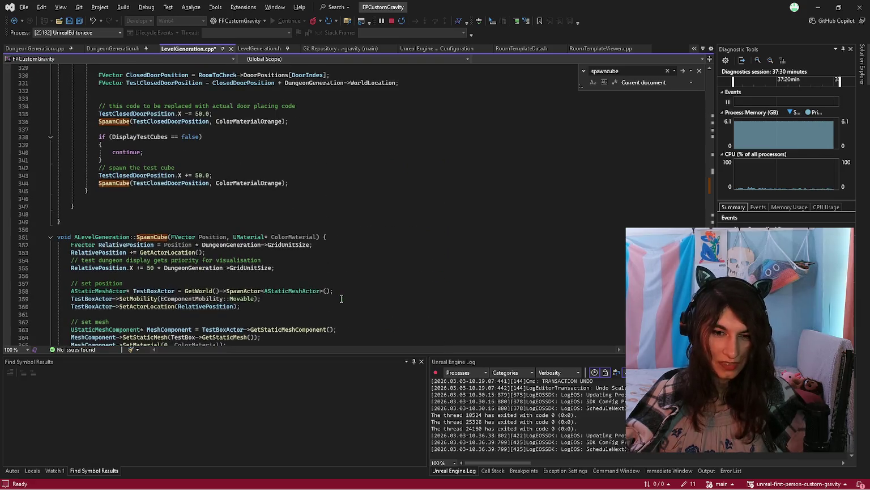
pyautogui.scroll(2, 341, 299)
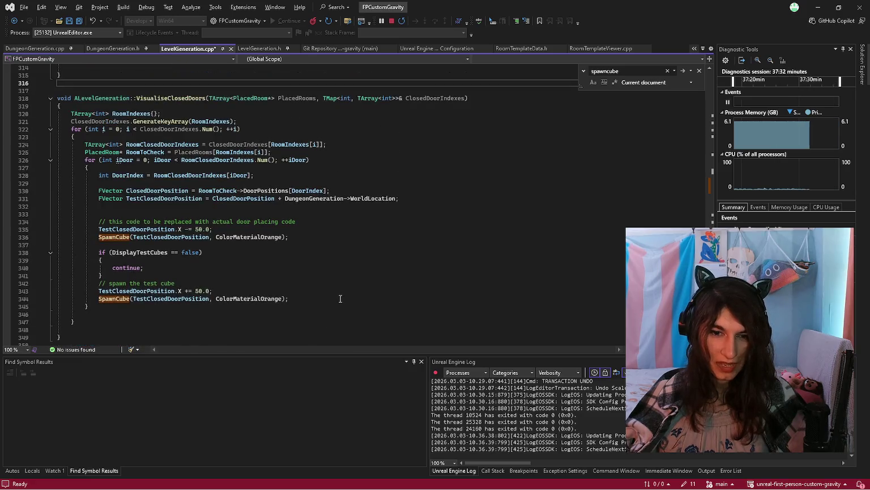
pyautogui.scroll(-1, 340, 299)
pyautogui.scroll(2, 340, 299)
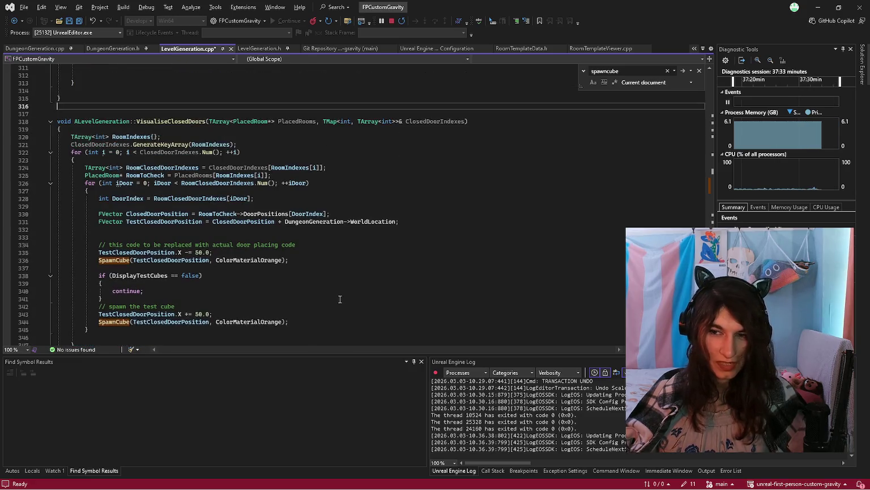
pyautogui.scroll(-1, 340, 300)
pyautogui.scroll(1, 340, 299)
pyautogui.scroll(1, 339, 299)
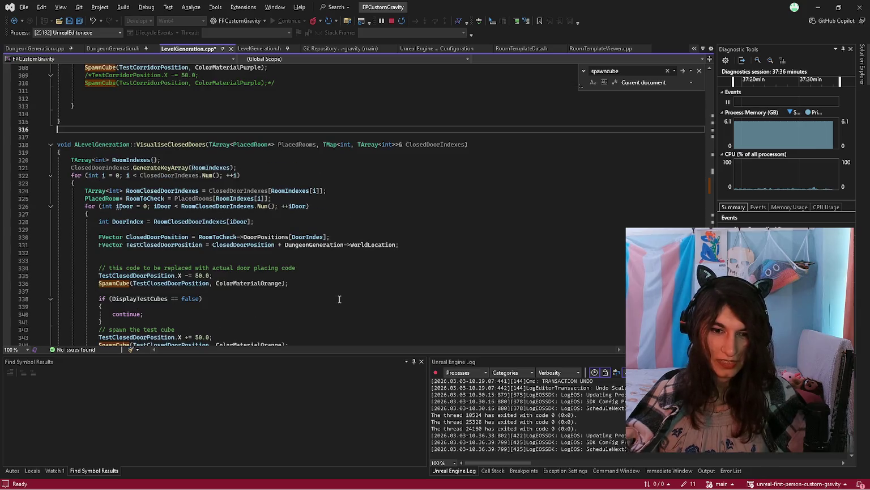
pyautogui.scroll(1, 339, 299)
pyautogui.scroll(1, 340, 299)
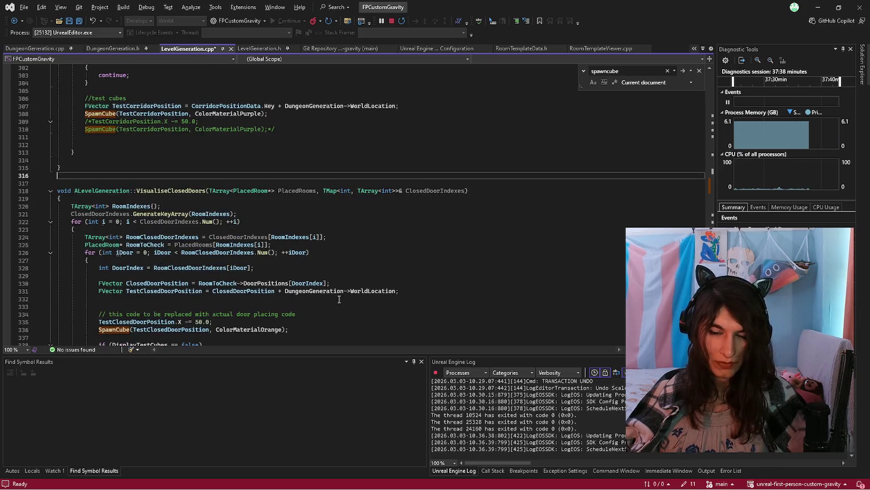
pyautogui.scroll(2, 339, 299)
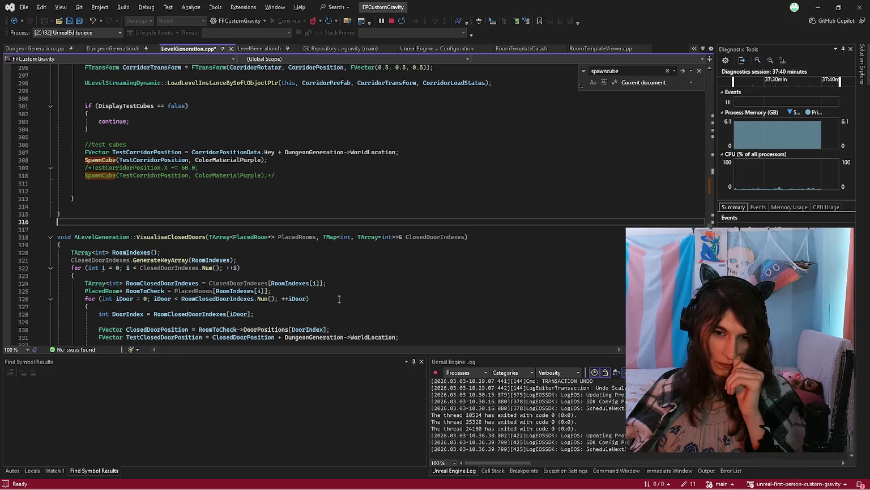
pyautogui.scroll(4, 340, 299)
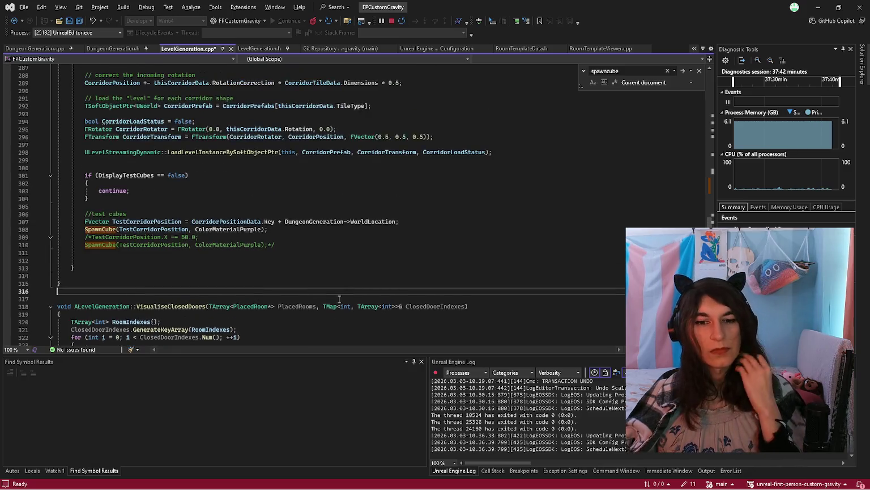
pyautogui.scroll(4, 339, 299)
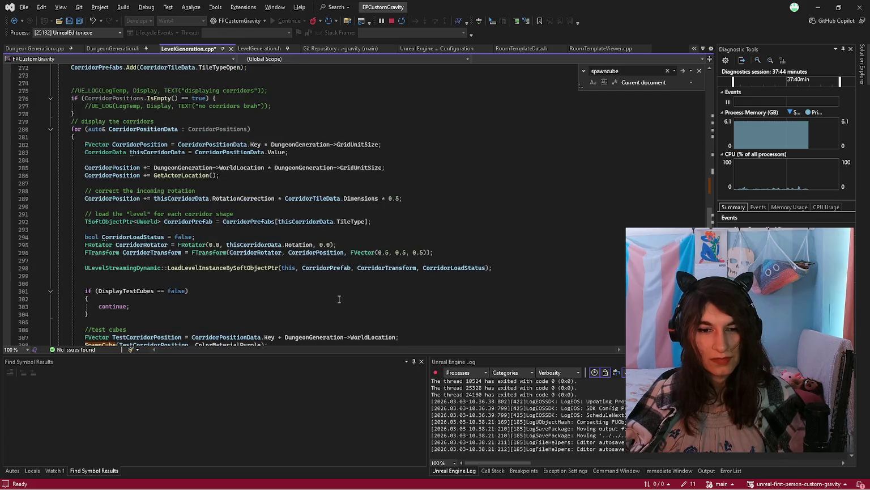
pyautogui.scroll(-4, 340, 299)
pyautogui.scroll(3, 340, 300)
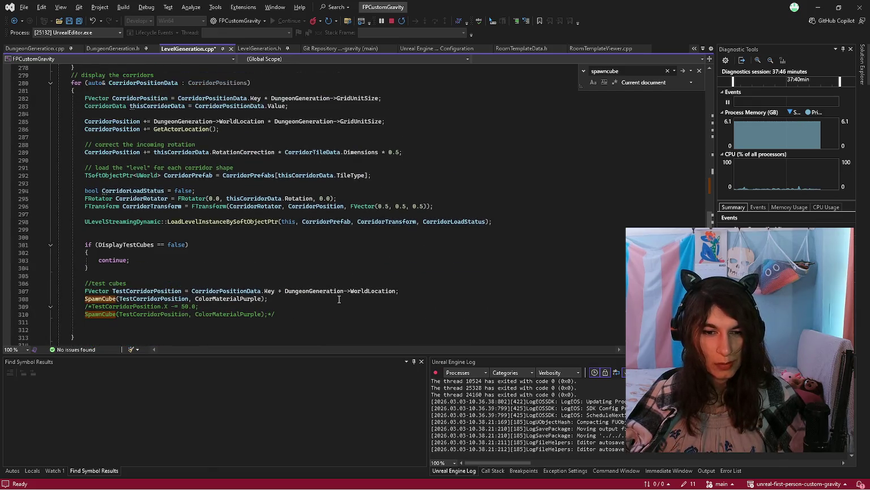
pyautogui.scroll(4, 339, 299)
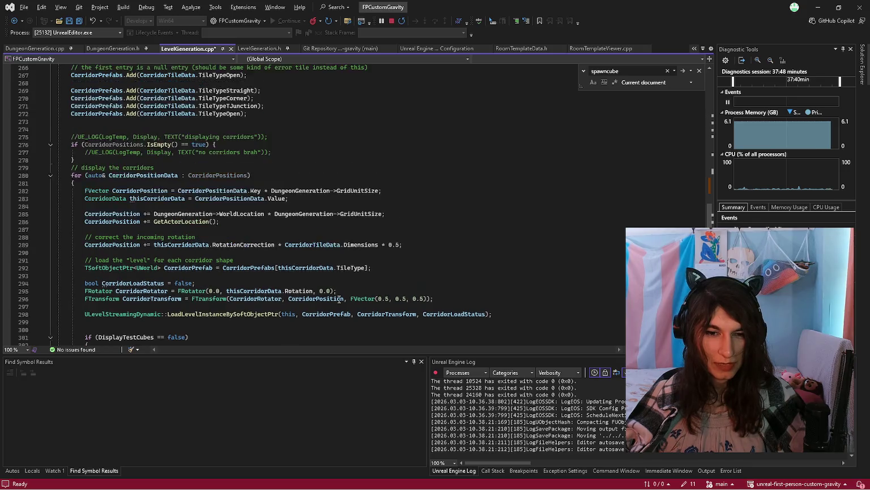
pyautogui.scroll(1, 340, 299)
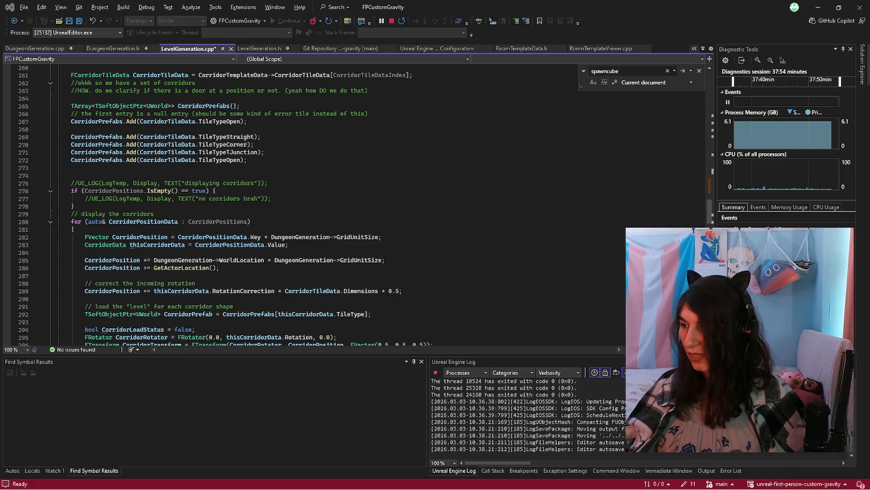
# Switch to the Unreal Editor and zoom in and out on the LVL_Lobby checkered room.
pyautogui.hotkey('alt', 'Tab')
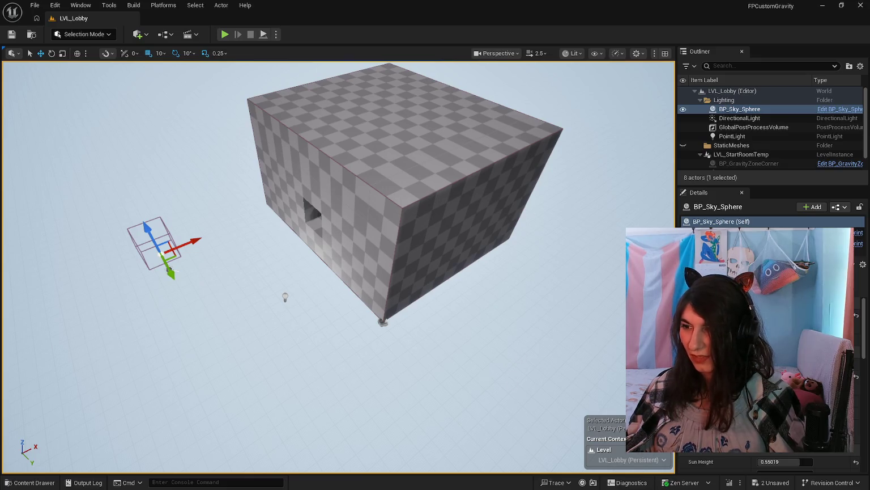
pyautogui.scroll(5, 407, 277)
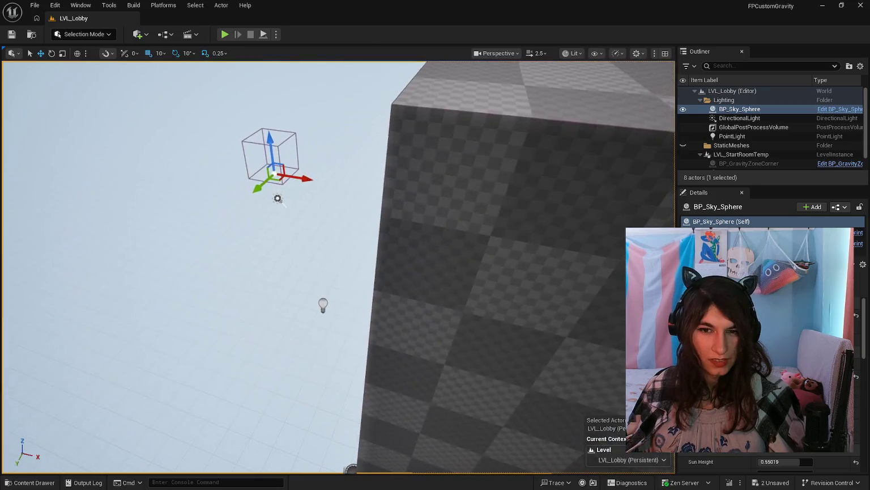
pyautogui.scroll(-5, 338, 266)
pyautogui.scroll(3, 339, 267)
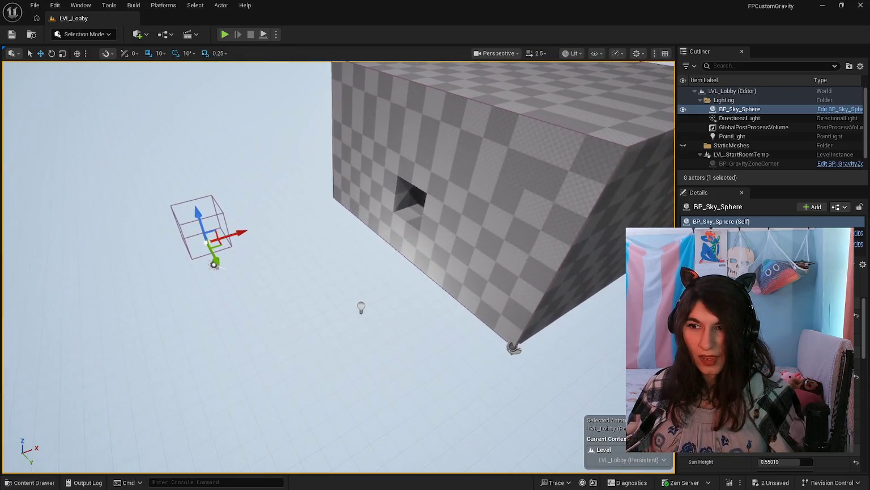
pyautogui.scroll(-1, 775, 135)
pyautogui.scroll(1, 775, 133)
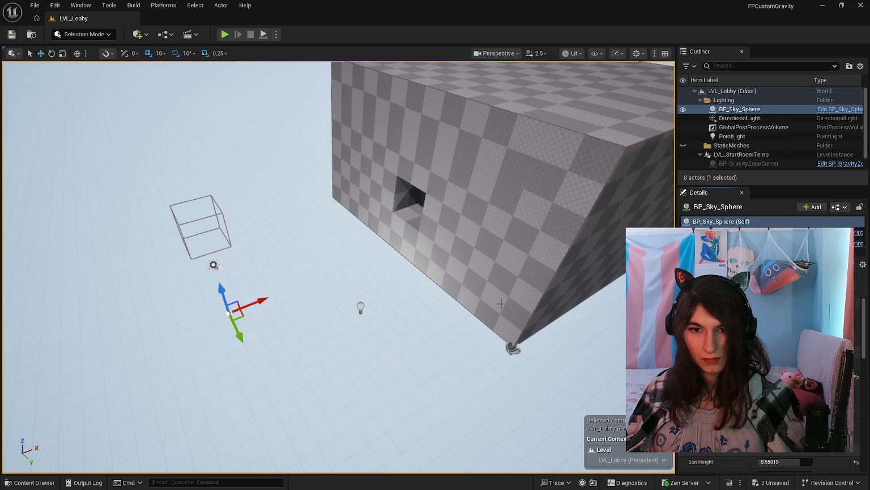
# Select LVL_StartRoomTemp and rotate it about its corner pivot.
pyautogui.click(510, 255)
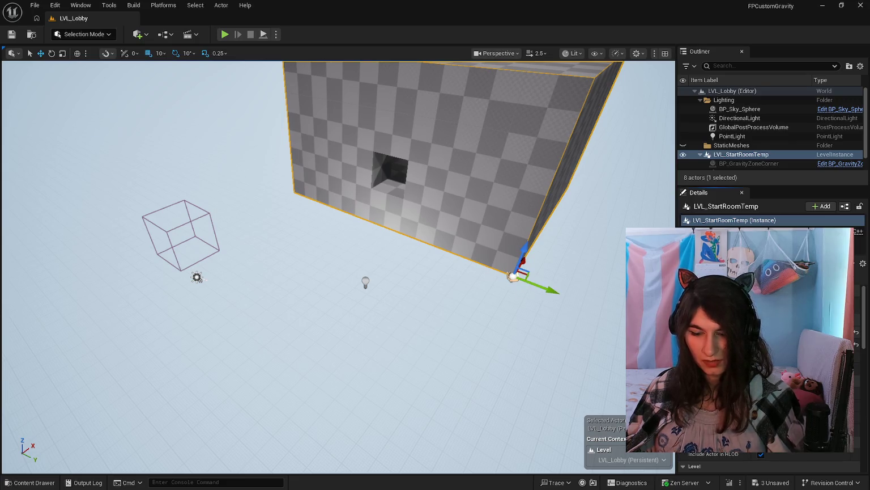
pyautogui.moveTo(472, 286); pyautogui.dragTo(440, 253)
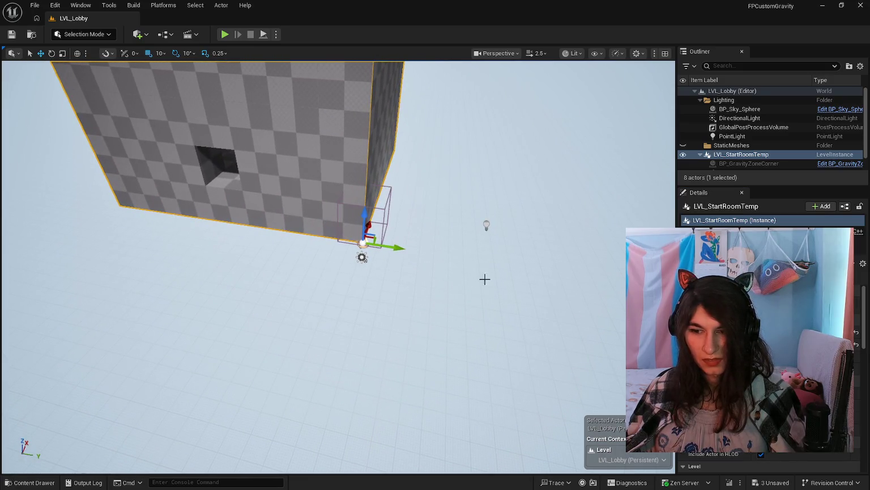
pyautogui.press('e')
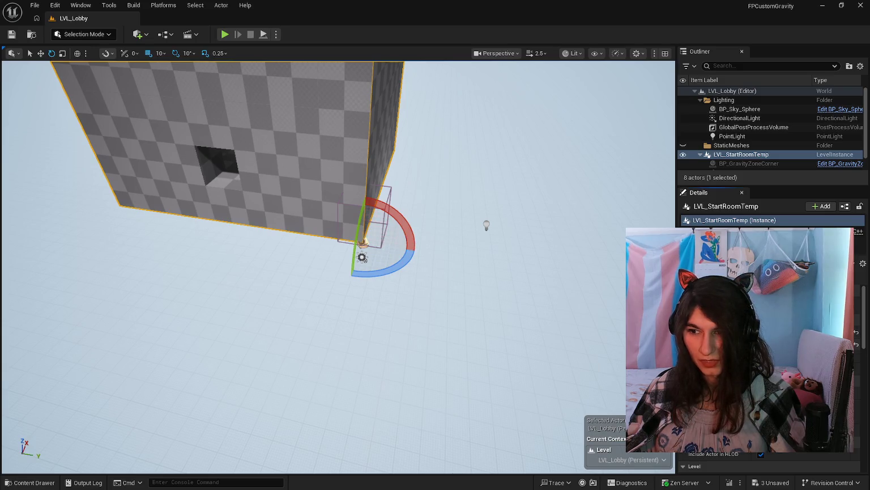
pyautogui.moveTo(400, 270); pyautogui.dragTo(417, 244)
pyautogui.moveTo(363, 255); pyautogui.dragTo(295, 271)
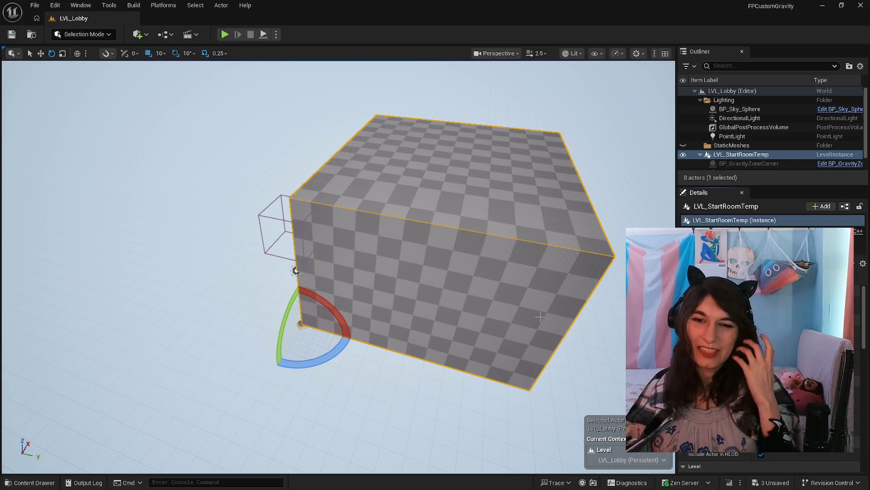
pyautogui.scroll(5, 329, 274)
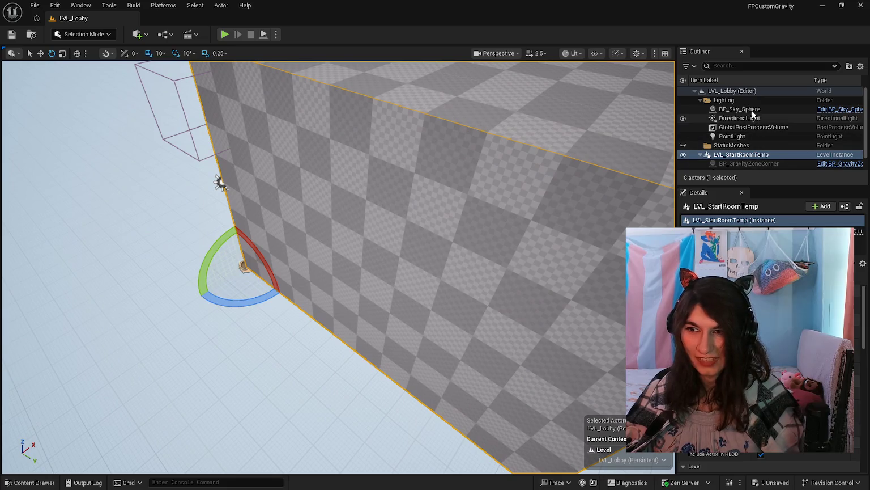
# Frame BP_Sky_Sphere and undo a trial raise, then slide the room along its X axis.
pyautogui.click(748, 109)
pyautogui.press('f')
pyautogui.press('w')
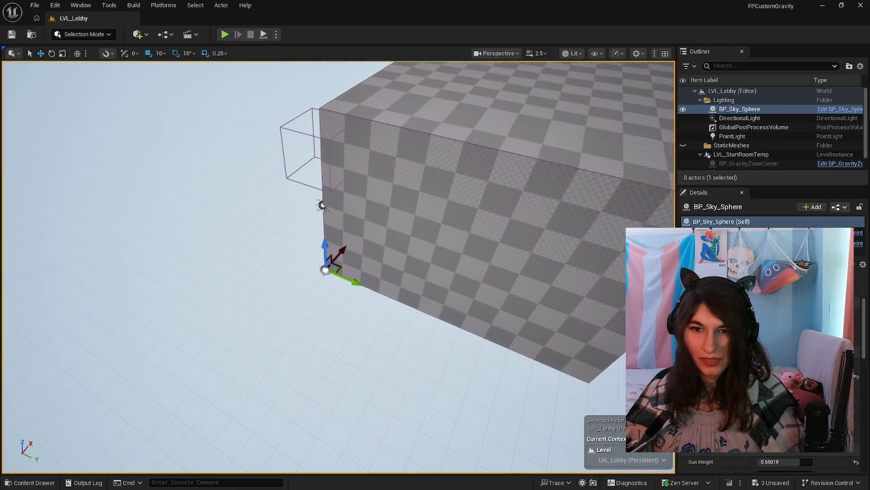
pyautogui.moveTo(324, 250); pyautogui.dragTo(324, 226)
pyautogui.hotkey('ctrl', 'z')
pyautogui.click(507, 240)
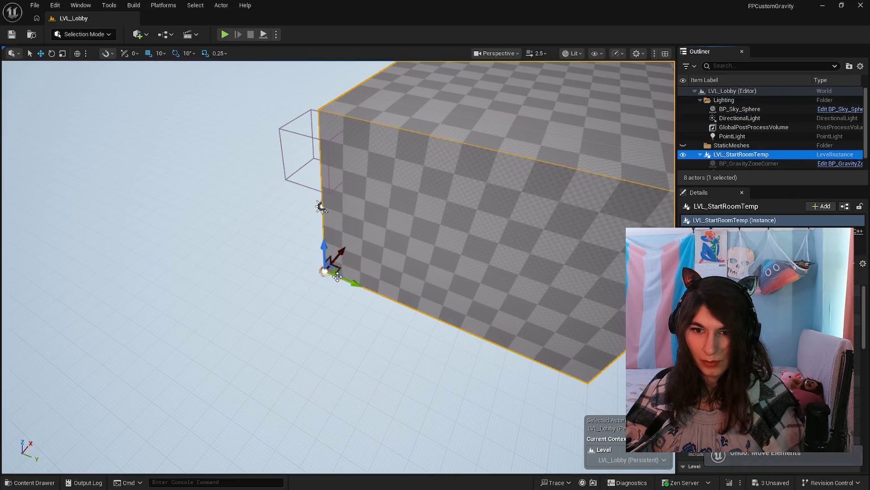
pyautogui.moveTo(340, 249)
pyautogui.mouseDown()
pyautogui.moveTo(282, 296)
pyautogui.moveTo(179, 281)
pyautogui.moveTo(242, 170)
pyautogui.mouseUp()
# Playtest LVL_Lobby in Play In Editor, stop it with Esc, and undo the room's last move.
pyautogui.click(229, 31)
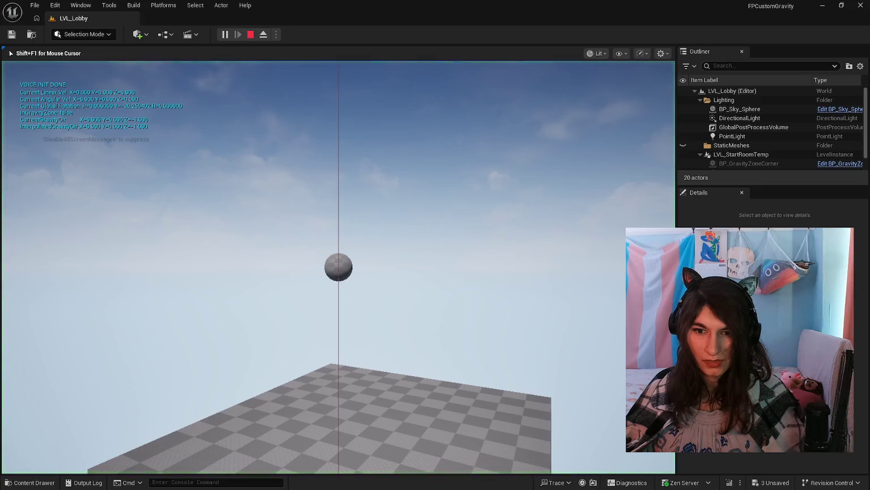
pyautogui.press('Escape')
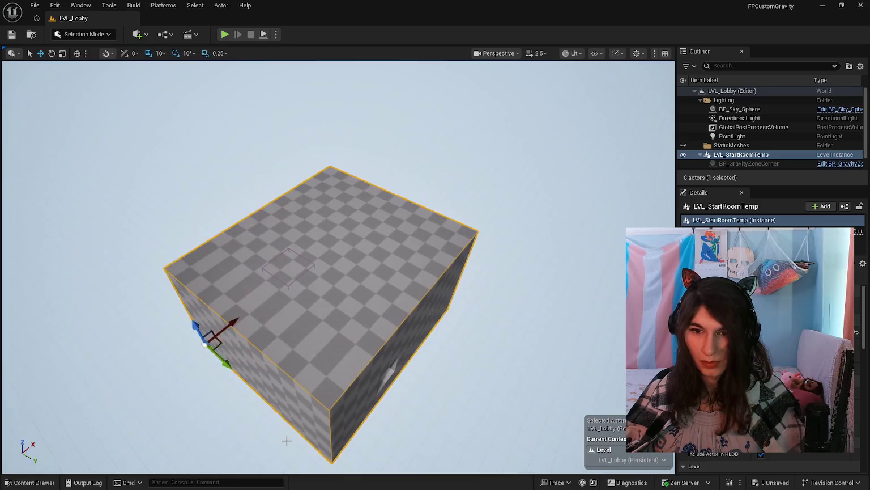
pyautogui.hotkey('ctrl', 'z')
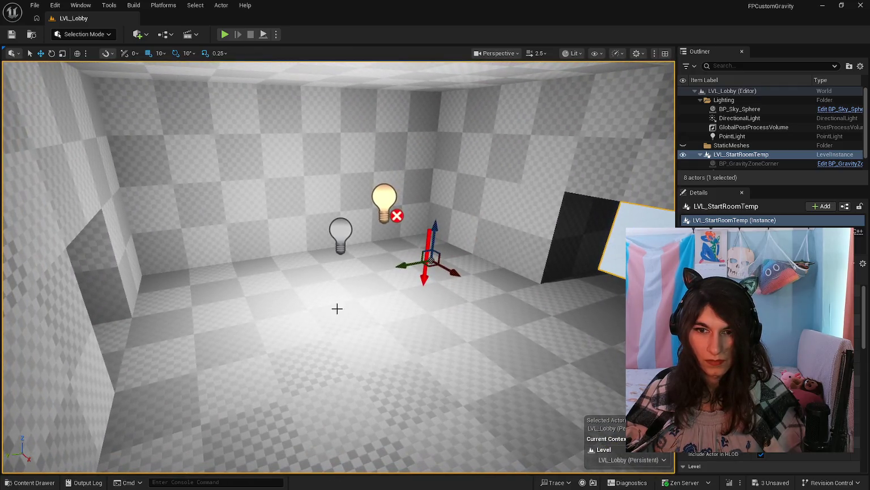
# Delete the PointLight inside the room, ending back in Selection mode.
pyautogui.click(734, 137)
pyautogui.press('Delete')
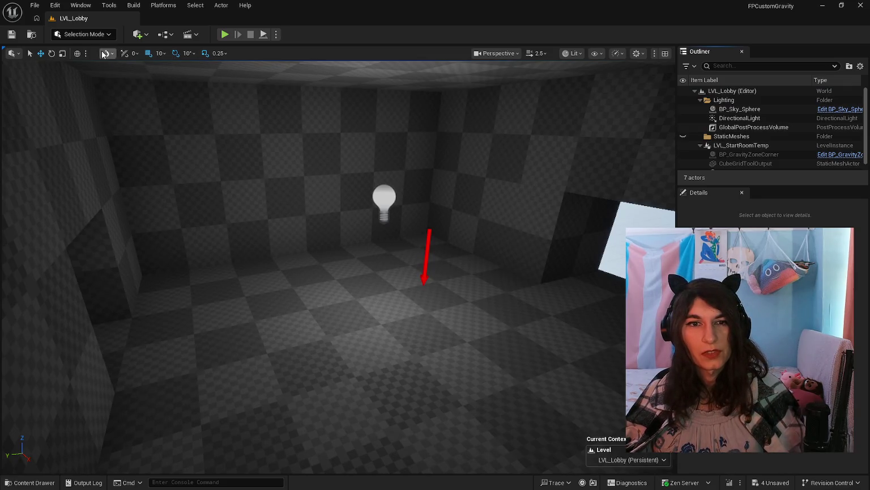
pyautogui.hotkey('shift', '2')
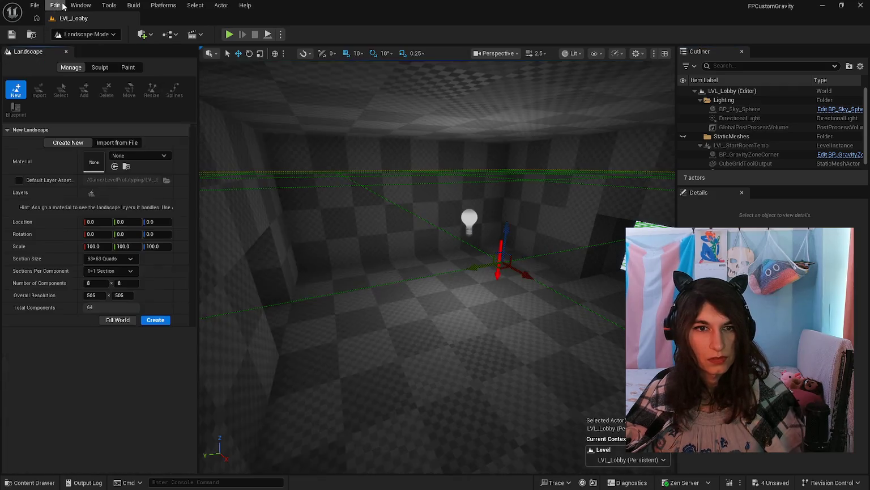
pyautogui.hotkey('shift', '1')
# Open the Place Actors panel from the Window menu, showing its Basic classes.
pyautogui.click(90, 34)
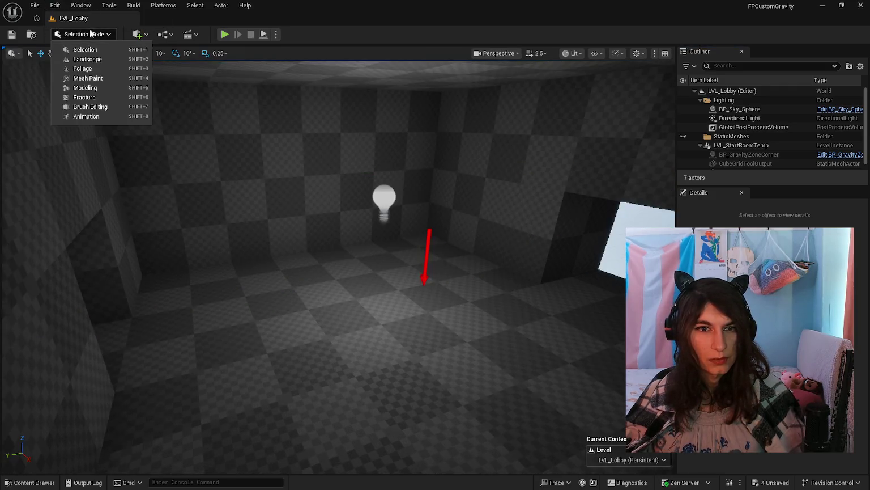
pyautogui.click(82, 7)
pyautogui.click(82, 7)
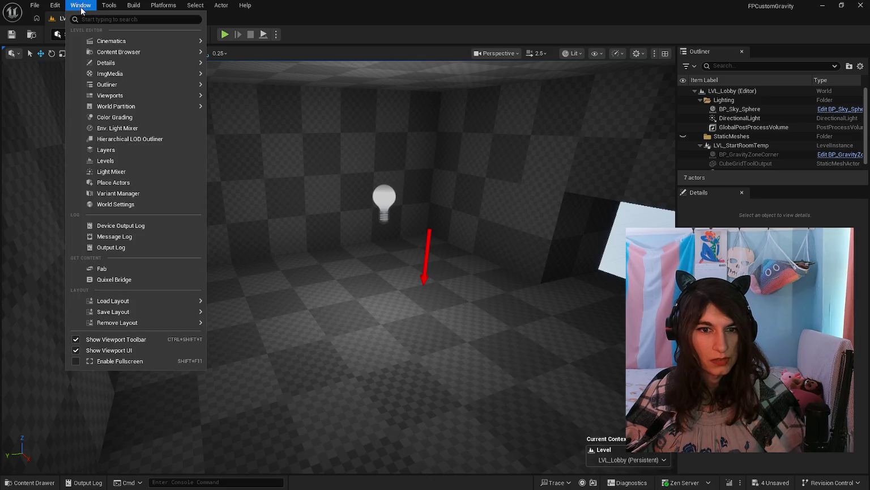
pyautogui.click(112, 183)
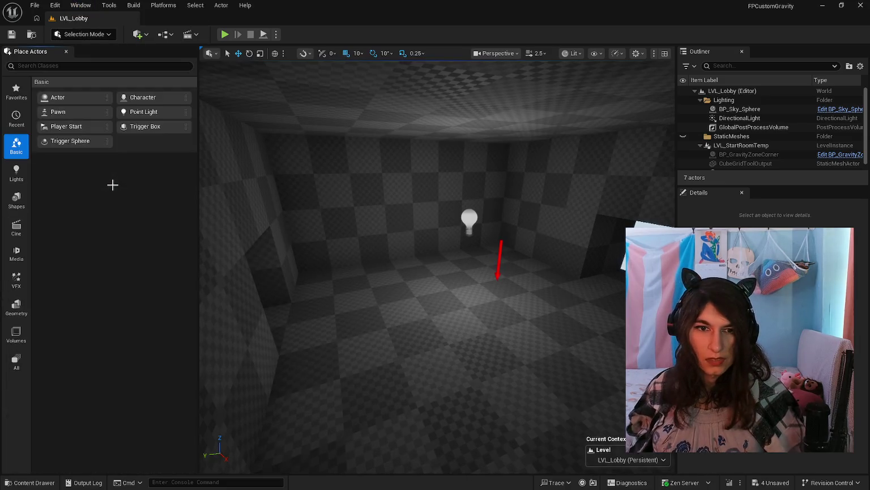
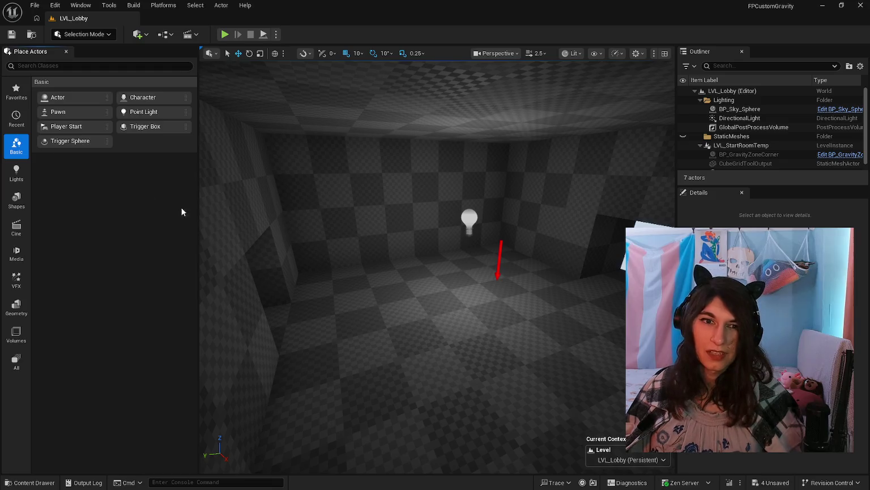
# Drop a Player Start into the lobby room, test-play from it with Alt+P, then stop.
pyautogui.moveTo(351, 271)
pyautogui.mouseDown()
pyautogui.moveTo(351, 317)
pyautogui.moveTo(351, 272)
pyautogui.moveTo(340, 272)
pyautogui.moveTo(363, 272)
pyautogui.moveTo(346, 272)
pyautogui.mouseUp()
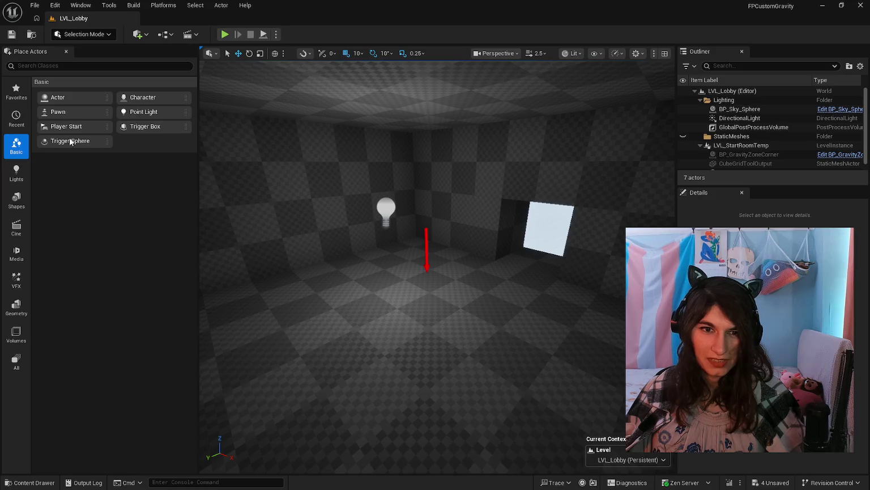
pyautogui.moveTo(64, 126)
pyautogui.mouseDown()
pyautogui.moveTo(343, 283)
pyautogui.moveTo(344, 258)
pyautogui.mouseUp()
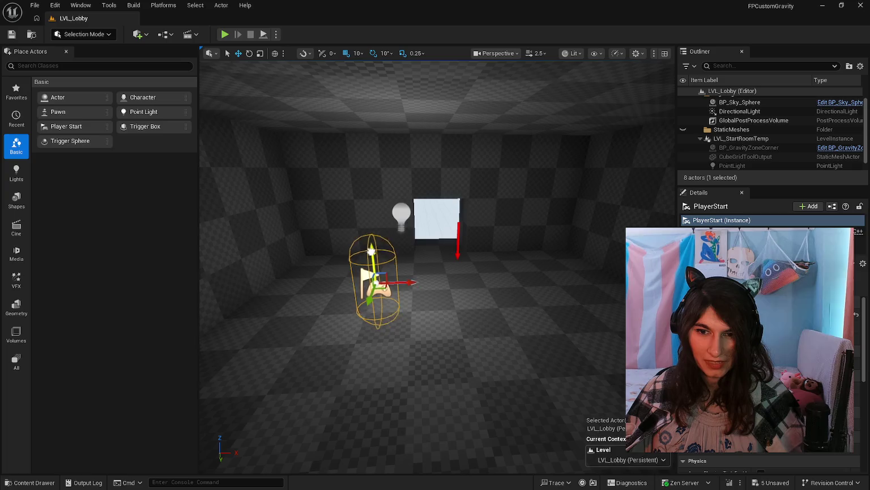
pyautogui.hotkey('alt', 'p')
pyautogui.click(397, 255)
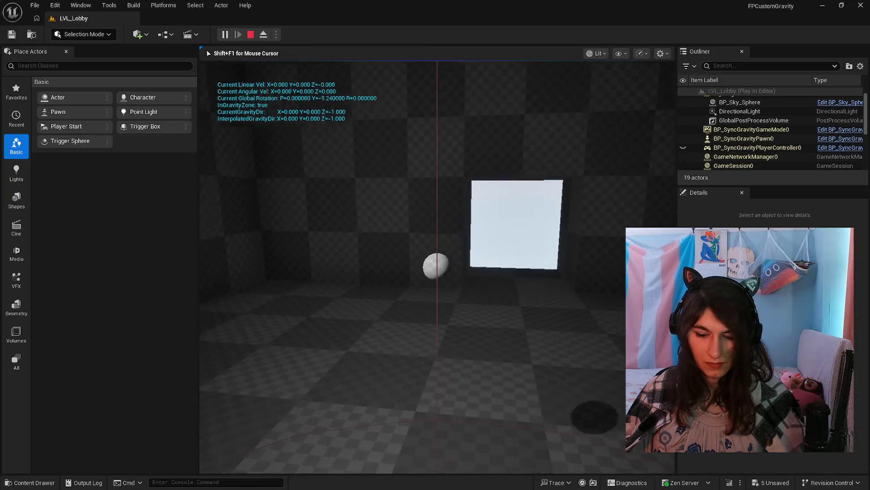
pyautogui.press('Escape')
pyautogui.moveTo(436, 266)
pyautogui.mouseDown()
pyautogui.moveTo(397, 244)
pyautogui.moveTo(351, 247)
pyautogui.moveTo(374, 246)
pyautogui.moveTo(359, 249)
pyautogui.mouseUp()
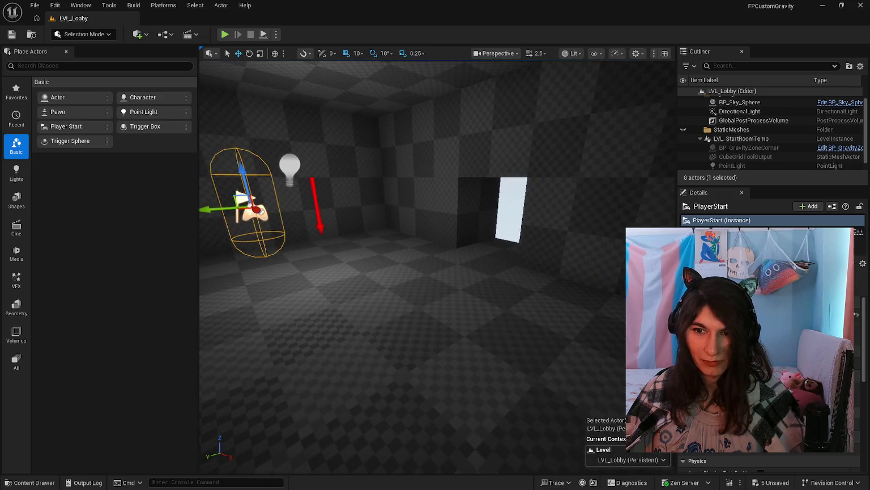
# Tilt the view toward the ceiling and browse the Lights and Recently Placed actor categories.
pyautogui.moveTo(368, 180); pyautogui.dragTo(369, 177)
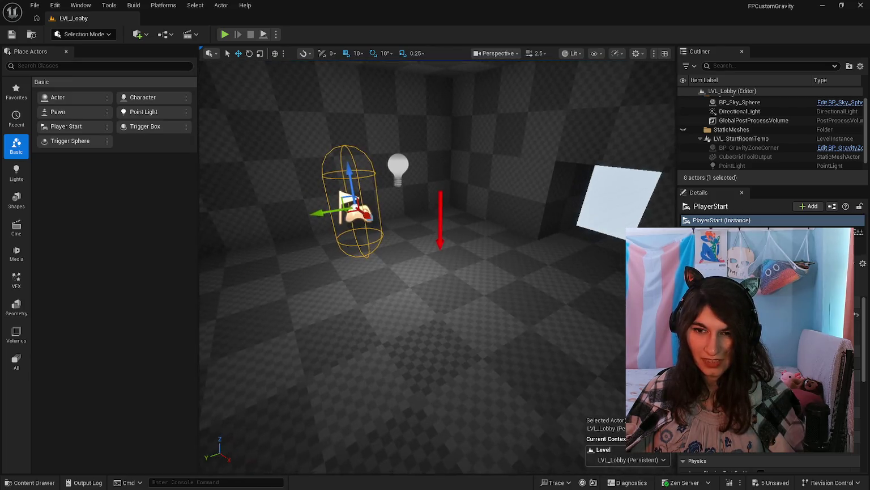
pyautogui.moveTo(436, 266)
pyautogui.mouseDown()
pyautogui.moveTo(419, 284)
pyautogui.moveTo(397, 284)
pyautogui.moveTo(388, 255)
pyautogui.mouseUp()
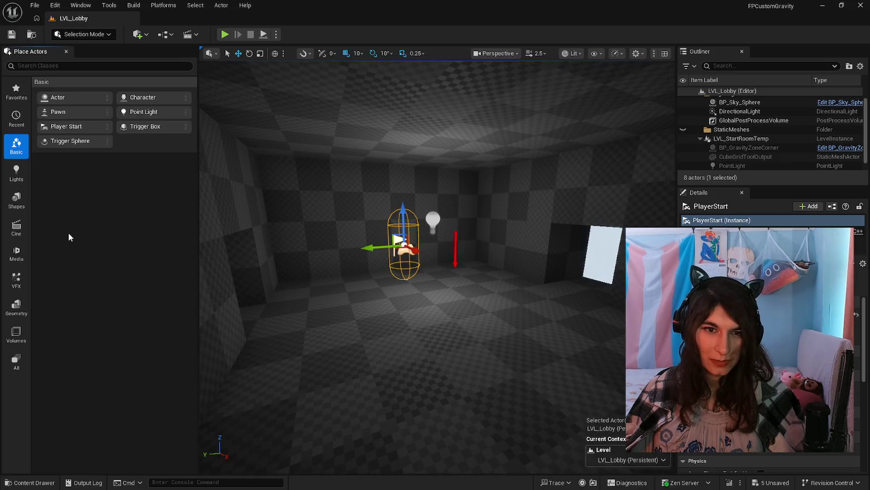
pyautogui.click(16, 173)
pyautogui.click(16, 146)
pyautogui.click(16, 119)
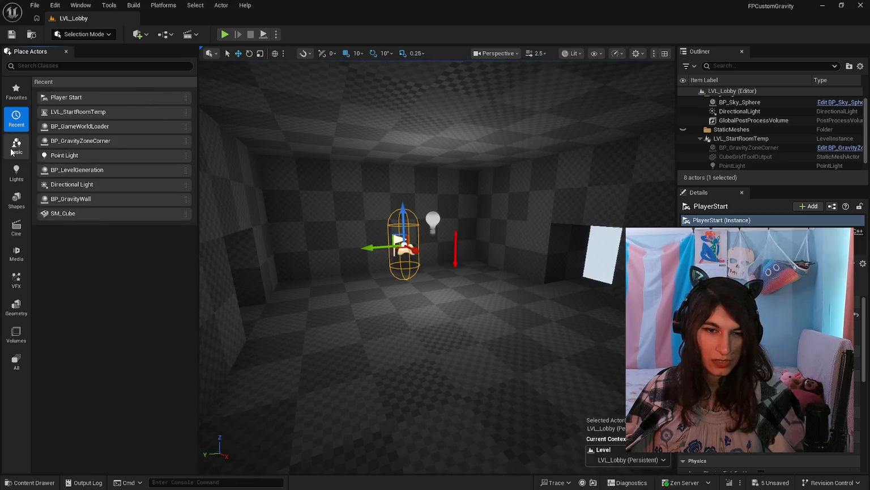
pyautogui.click(17, 146)
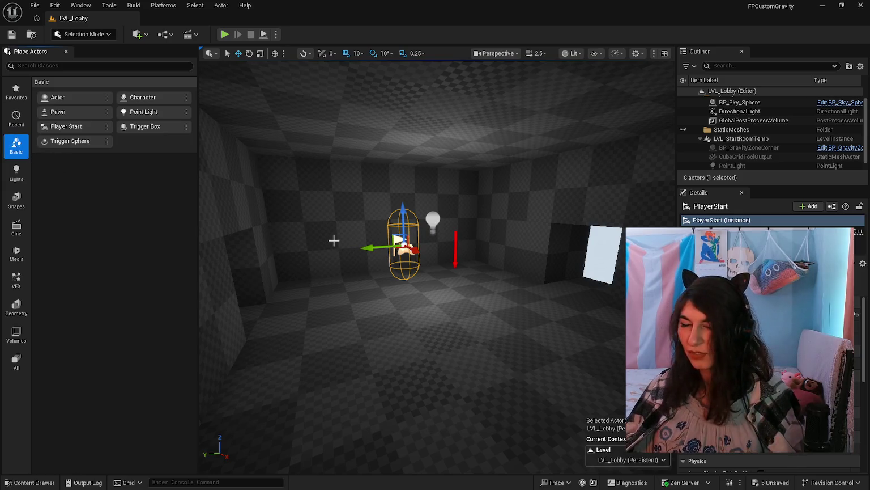
# Pull the view back from the Player Start, recheck the actor categories, and close Place Actors.
pyautogui.moveTo(333, 240); pyautogui.dragTo(295, 244)
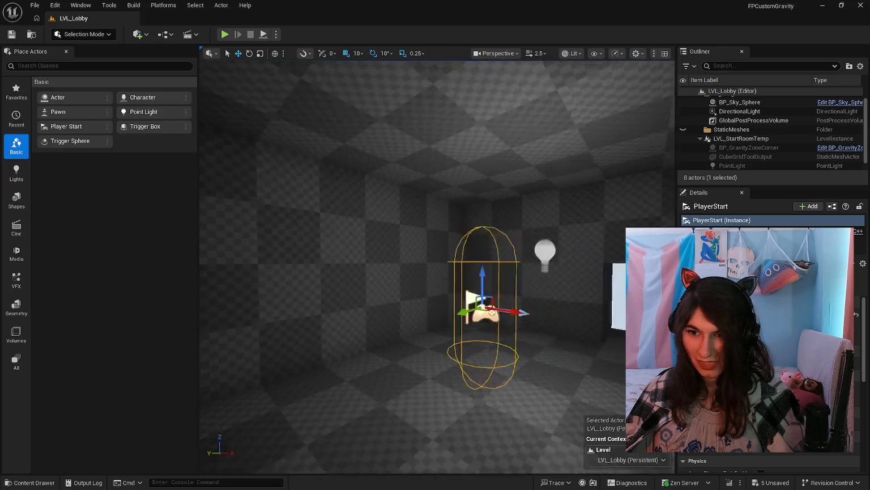
pyautogui.moveTo(437, 267); pyautogui.dragTo(465, 278)
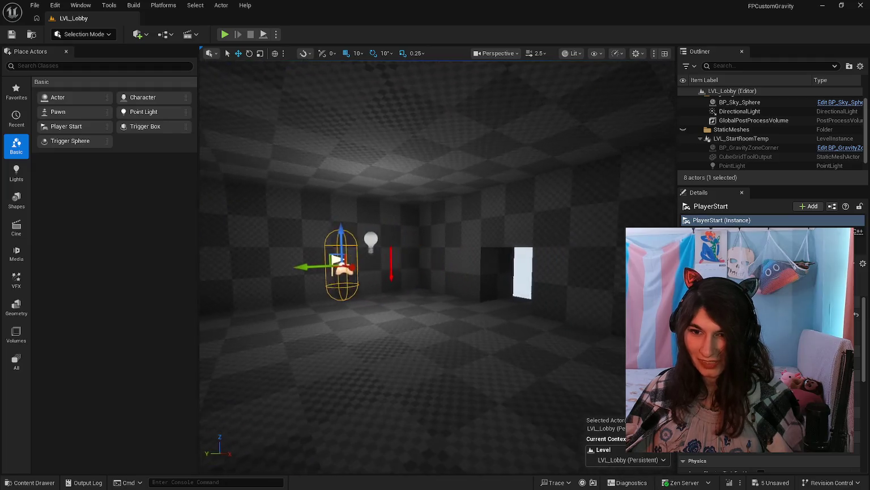
pyautogui.press('d')
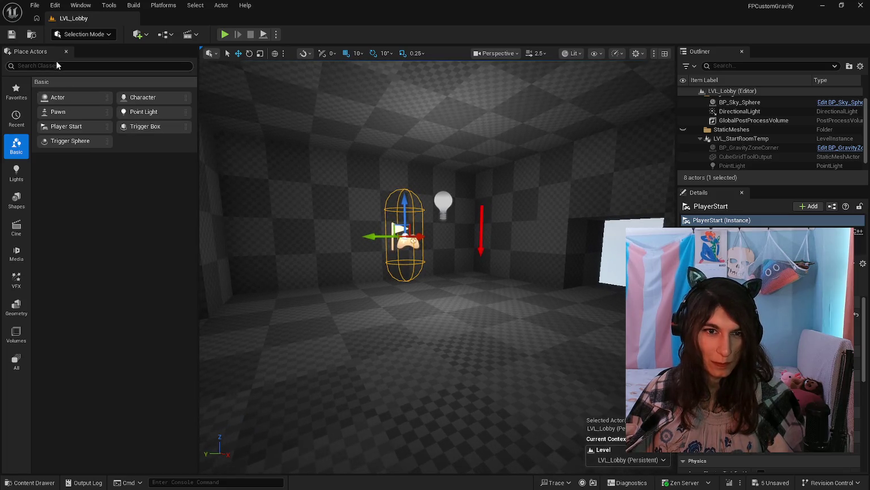
pyautogui.click(16, 118)
pyautogui.click(16, 145)
pyautogui.click(16, 170)
pyautogui.click(16, 117)
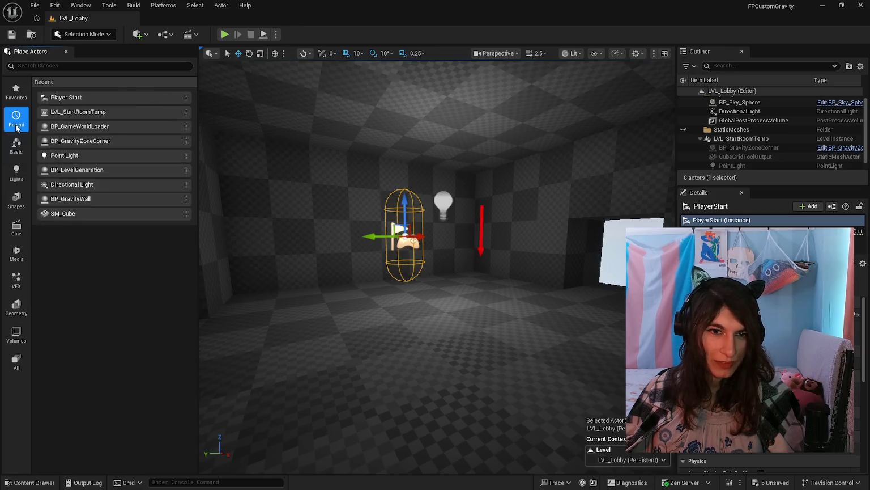
pyautogui.click(15, 145)
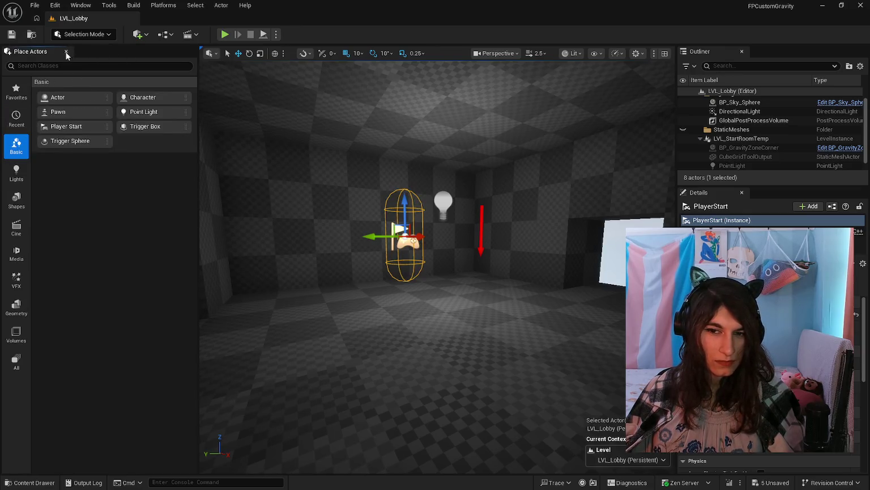
pyautogui.click(65, 52)
# Fly around the lobby room, viewing the box from outside and swinging around inside it.
pyautogui.moveTo(340, 266); pyautogui.dragTo(340, 198)
pyautogui.scroll(-3, 339, 255)
pyautogui.scroll(6, 340, 255)
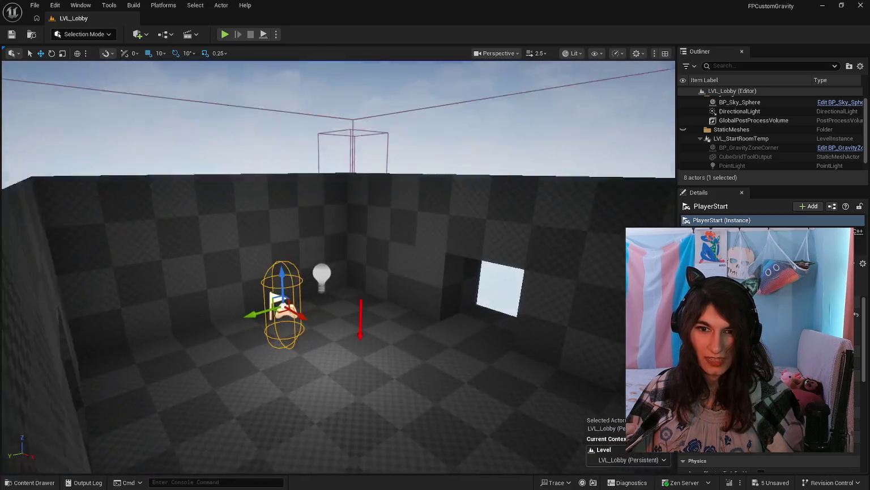
pyautogui.moveTo(340, 255)
pyautogui.mouseDown()
pyautogui.moveTo(318, 258)
pyautogui.moveTo(318, 272)
pyautogui.moveTo(362, 266)
pyautogui.moveTo(266, 258)
pyautogui.moveTo(328, 180)
pyautogui.mouseUp()
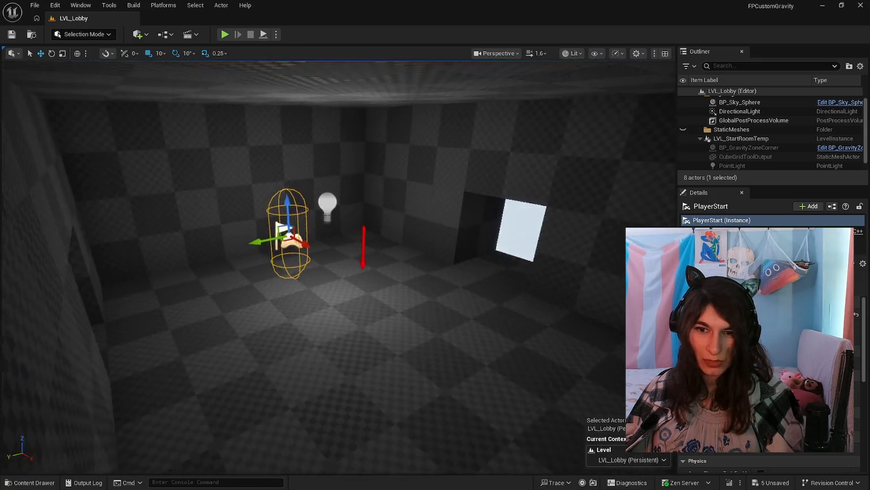
pyautogui.scroll(3, 338, 257)
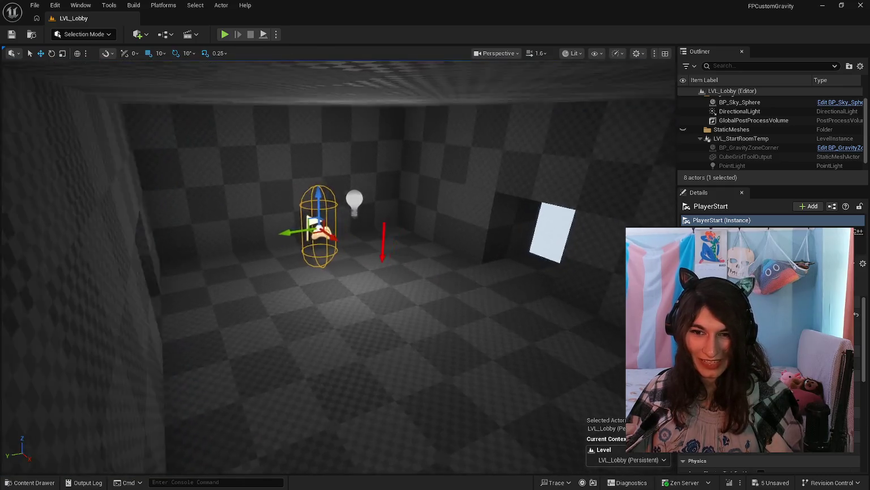
pyautogui.moveTo(339, 257)
pyautogui.mouseDown()
pyautogui.moveTo(300, 275)
pyautogui.moveTo(340, 252)
pyautogui.mouseUp()
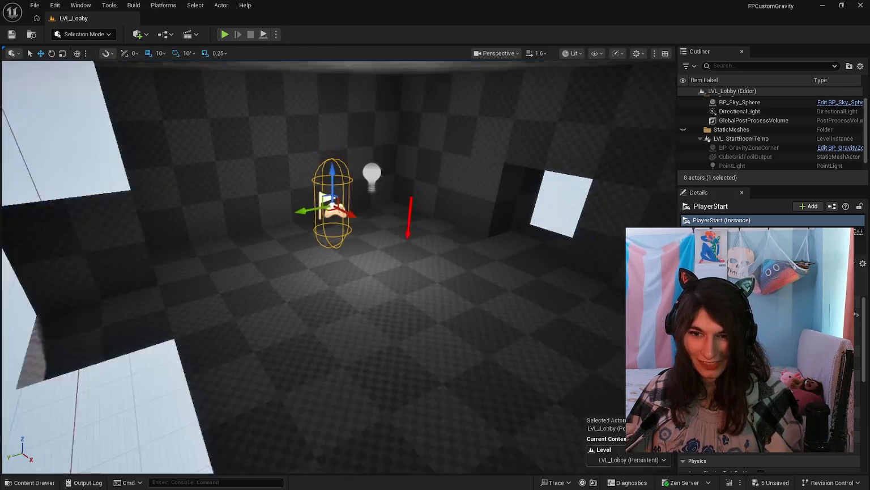
pyautogui.scroll(-10, 338, 258)
pyautogui.scroll(12, 338, 257)
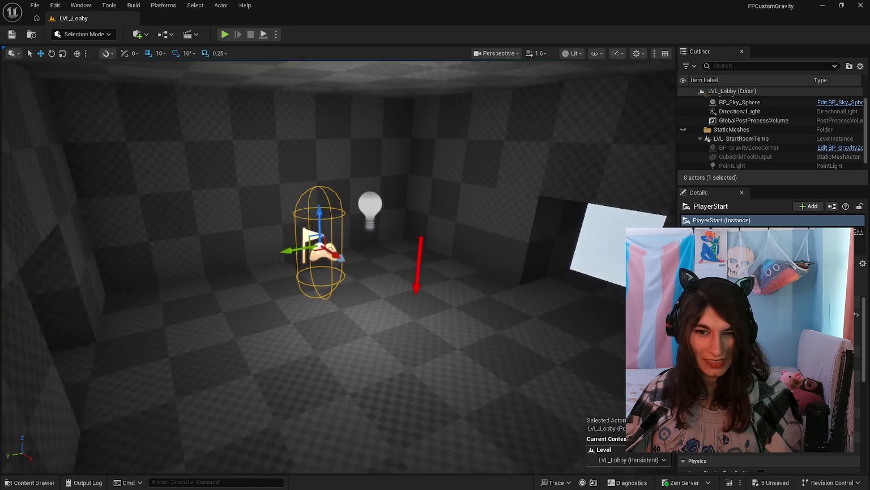
pyautogui.scroll(-10, 338, 258)
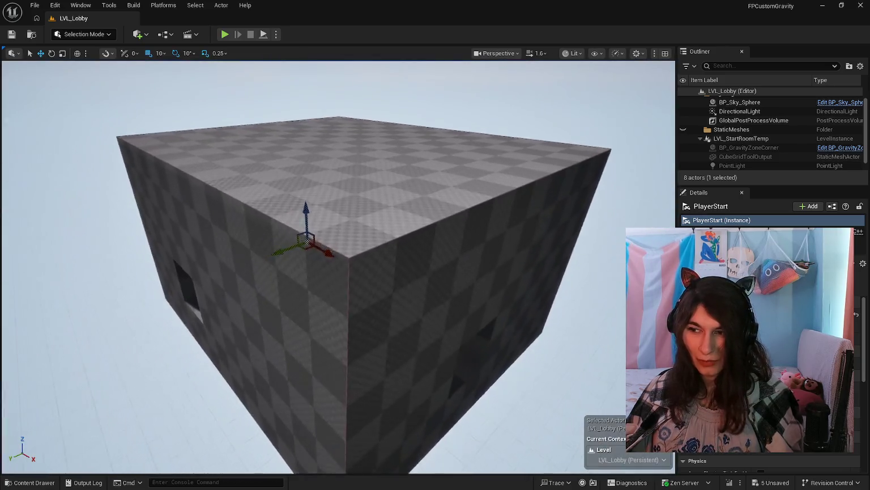
pyautogui.scroll(10, 339, 257)
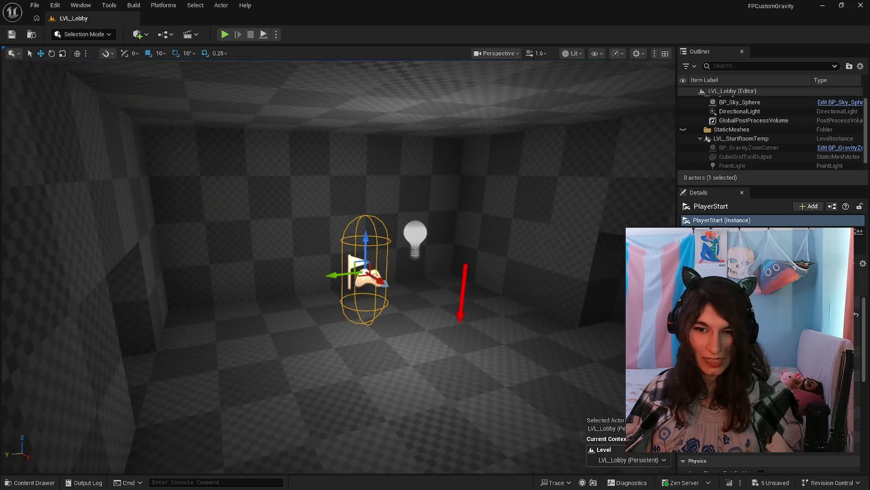
pyautogui.scroll(-10, 338, 258)
pyautogui.scroll(10, 339, 257)
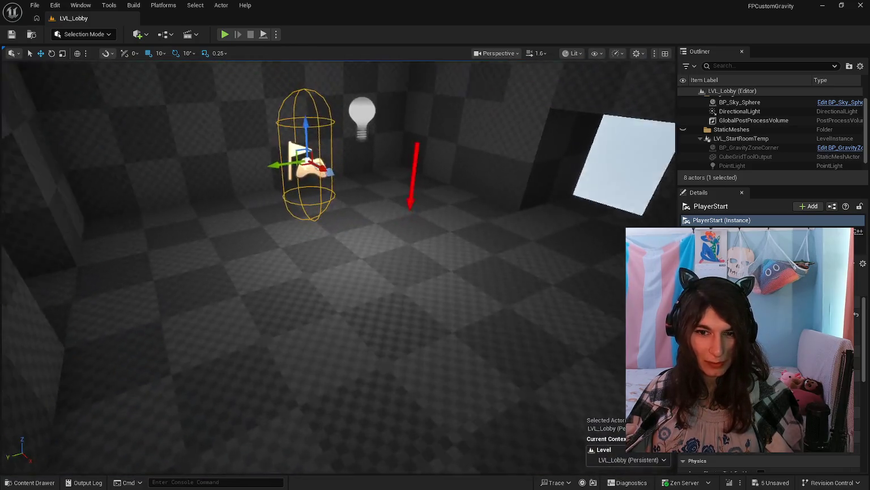
pyautogui.scroll(-10, 338, 258)
pyautogui.scroll(10, 339, 258)
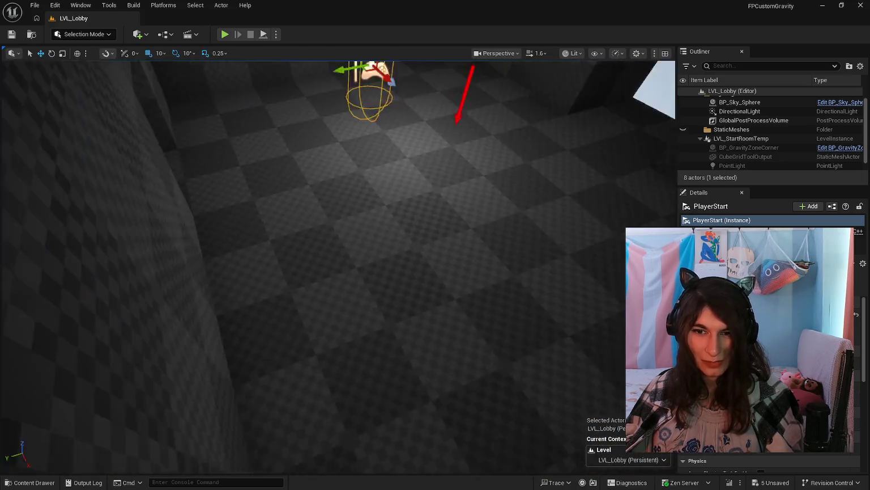
# Frame the Player Start and show the LevelPrototyping assets in the Content Drawer.
pyautogui.press('f')
pyautogui.scroll(-1, 688, 100)
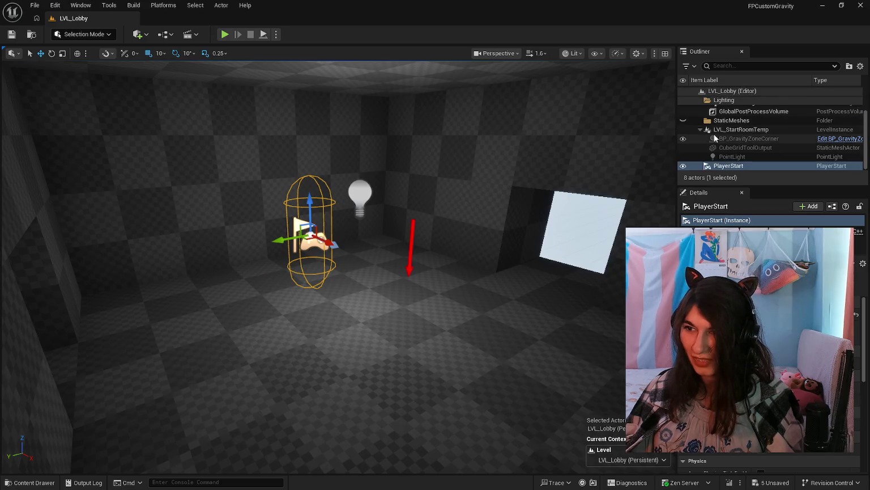
pyautogui.scroll(1, 717, 136)
pyautogui.scroll(-1, 755, 146)
pyautogui.scroll(2, 752, 160)
pyautogui.scroll(-1, 754, 141)
pyautogui.scroll(1, 754, 141)
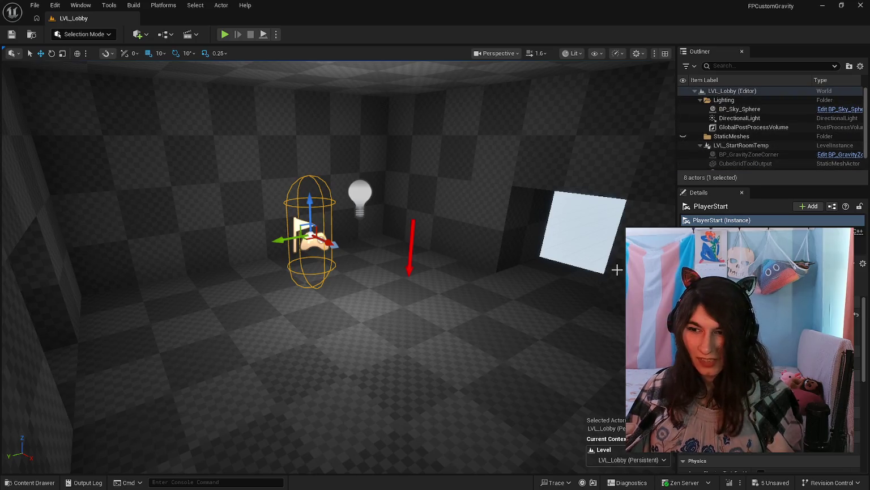
pyautogui.click(26, 482)
pyautogui.scroll(1, 260, 402)
pyautogui.scroll(-1, 453, 419)
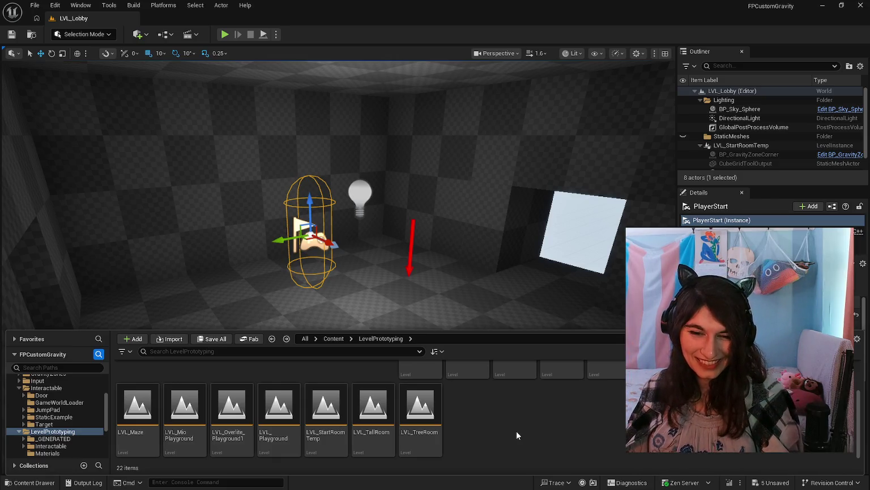
# Drag BP_GameWorldLoader from Interactable > GameWorldLoader onto the lobby floor, then start playing.
pyautogui.scroll(3, 516, 437)
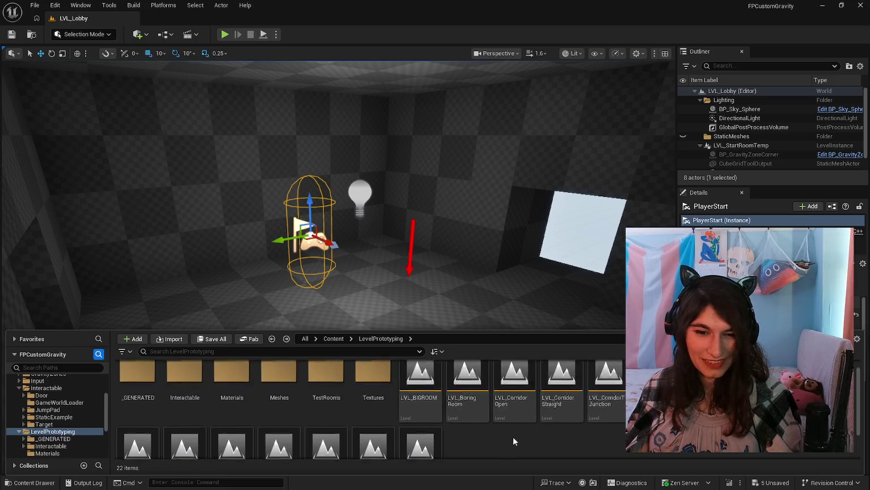
pyautogui.scroll(-3, 502, 432)
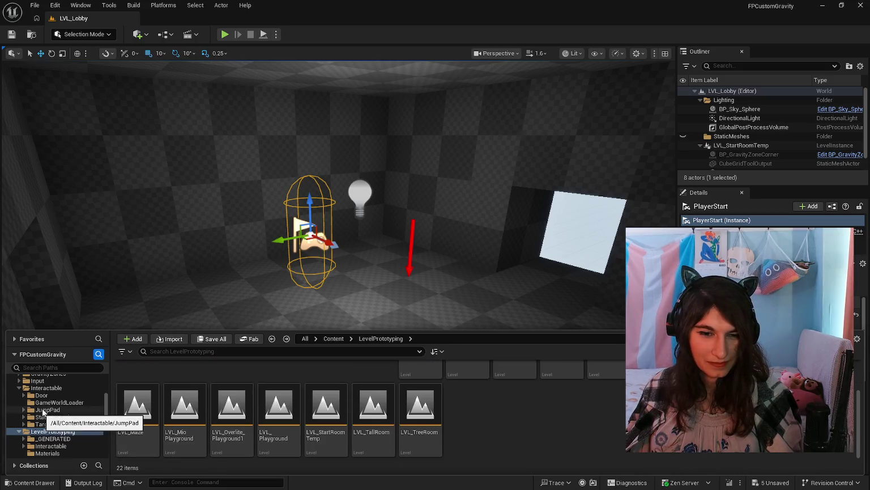
pyautogui.click(44, 388)
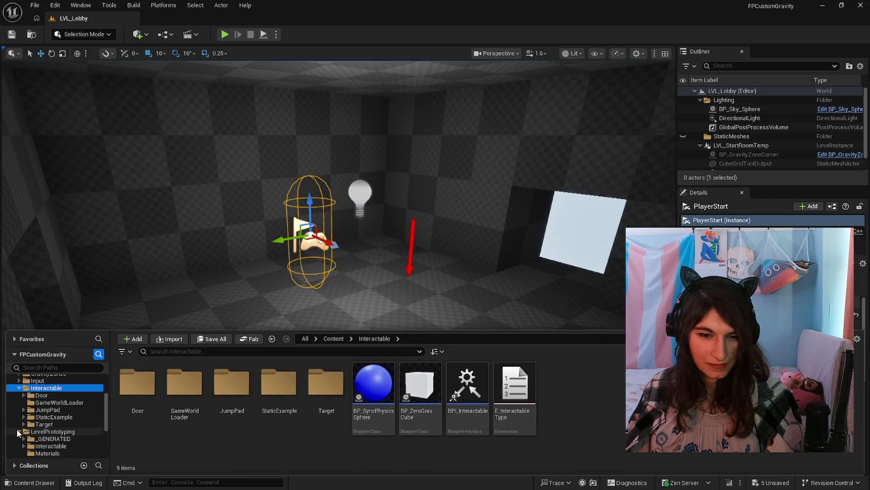
pyautogui.click(19, 432)
pyautogui.click(184, 404)
pyautogui.doubleClick(183, 405)
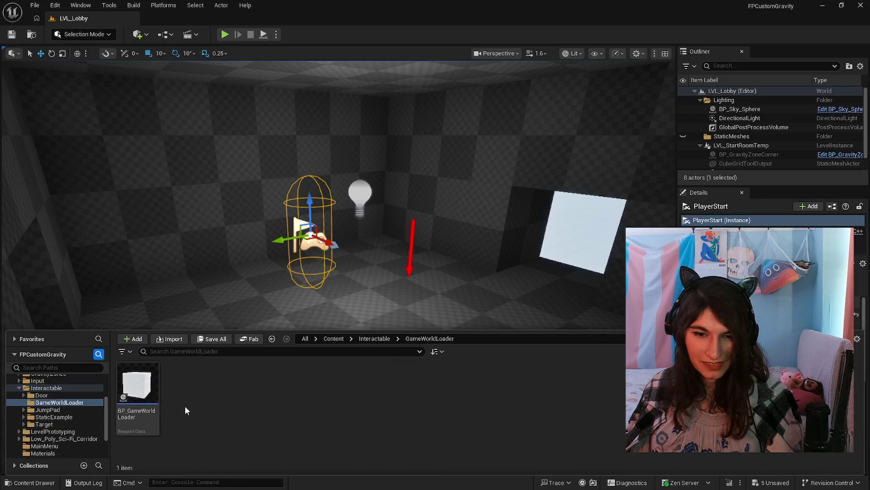
pyautogui.click(41, 485)
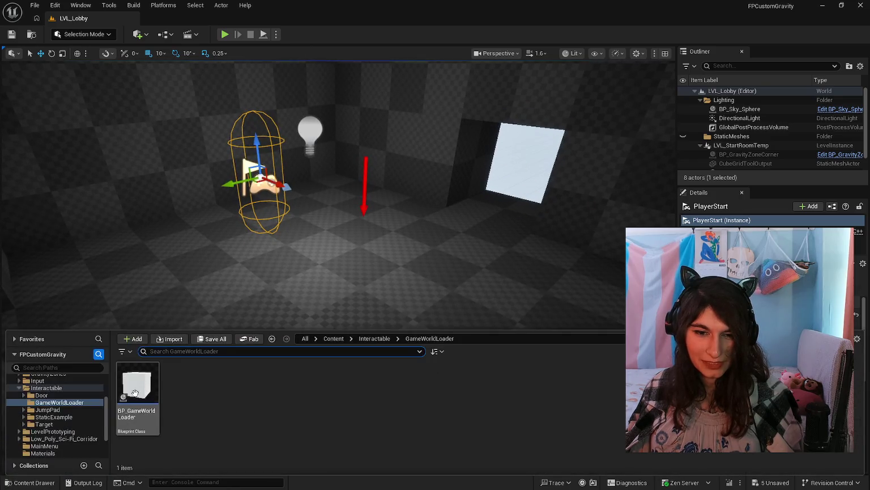
pyautogui.moveTo(132, 398); pyautogui.dragTo(501, 300)
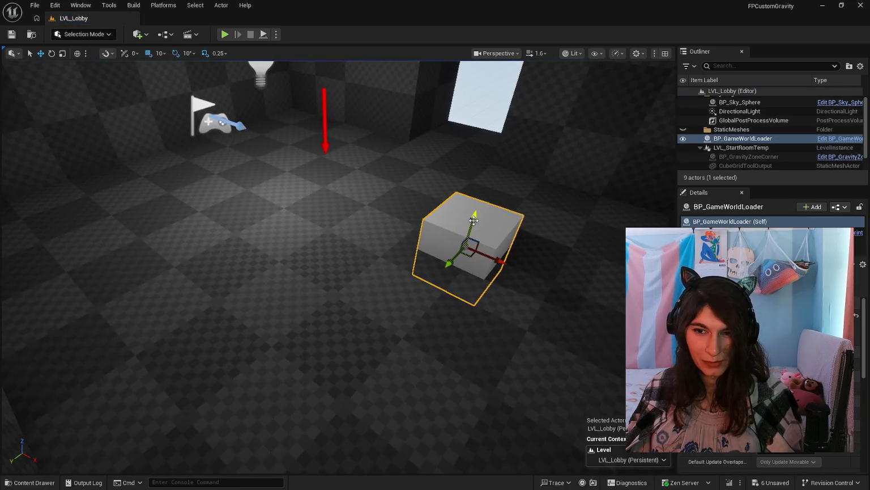
pyautogui.click(225, 35)
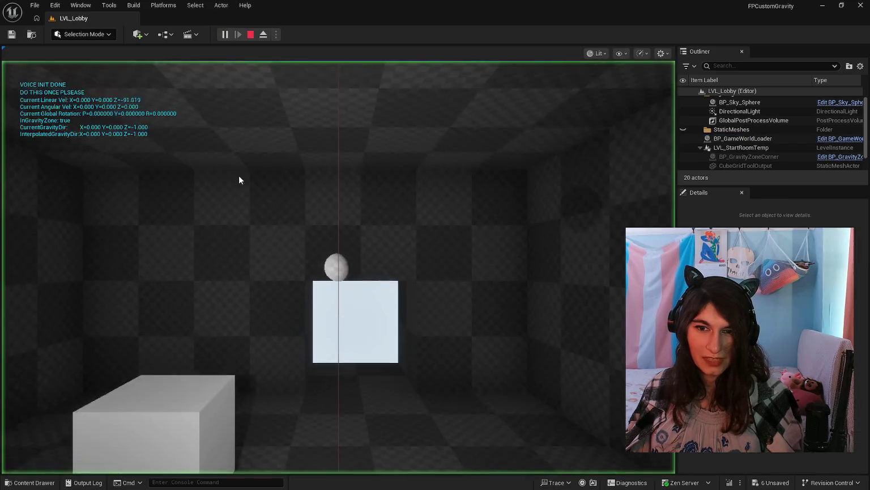
# Press E to load the game world, walk toward the bright doorway, then stop playing.
pyautogui.press('e')
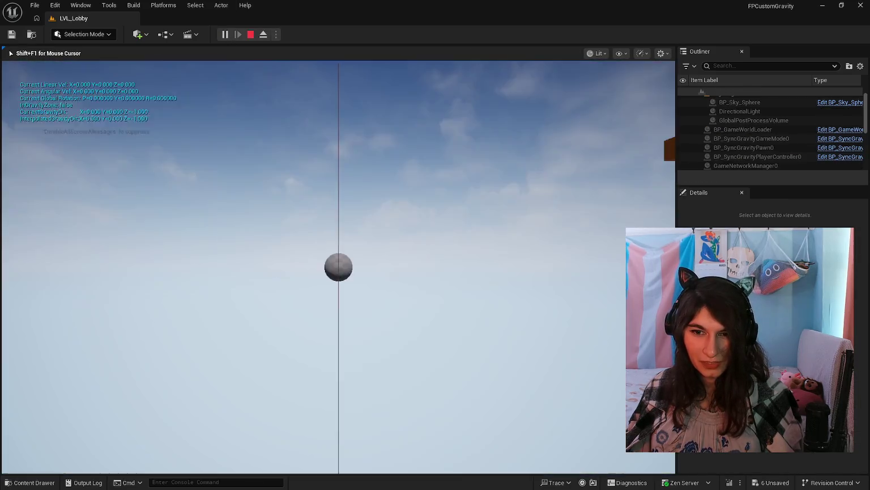
pyautogui.press('w')
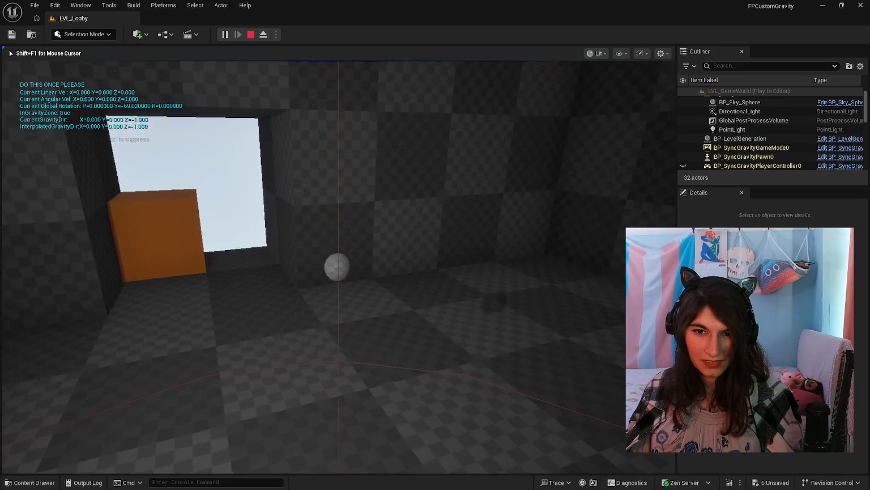
pyautogui.press('w')
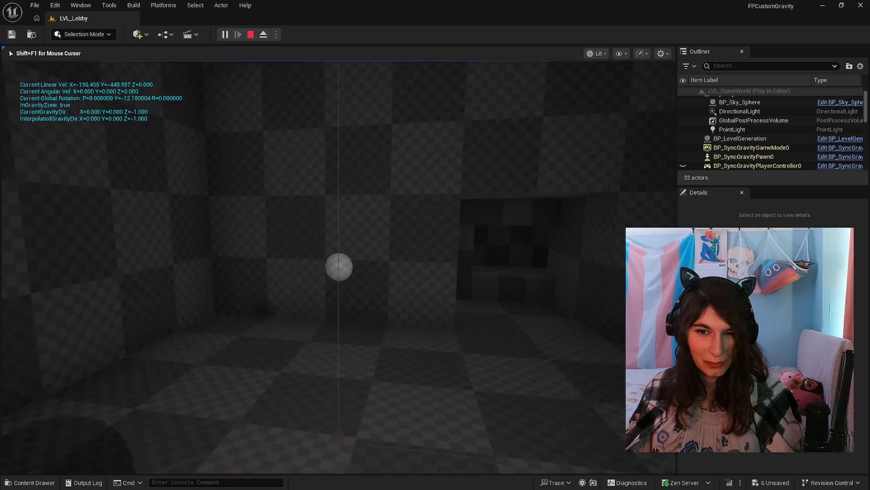
pyautogui.press('Escape')
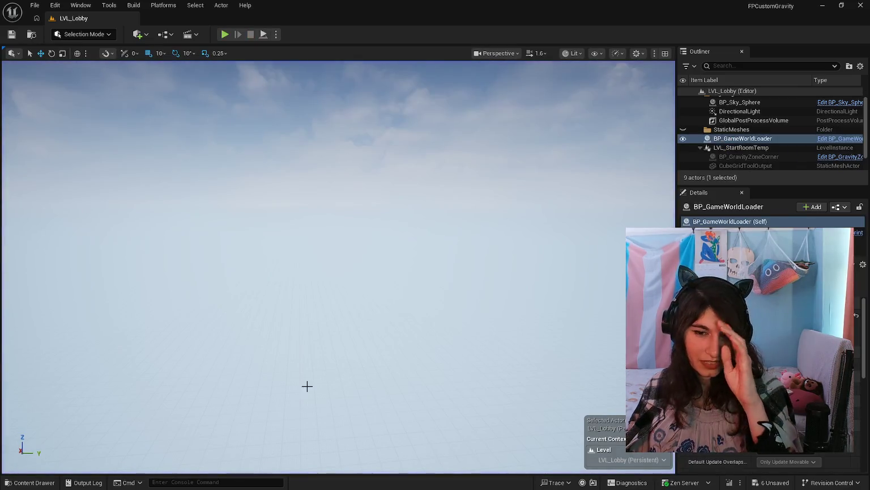
# Show the LevelPrototyping folder in the content browser, then minimise Unreal Editor.
pyautogui.hotkey('ctrl', 'space')
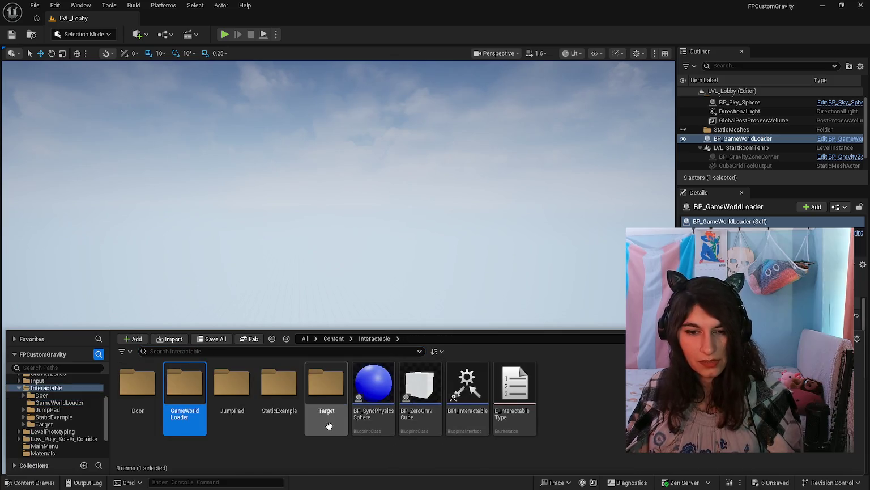
pyautogui.hotkey('alt', 'Left')
pyautogui.scroll(-1, 522, 434)
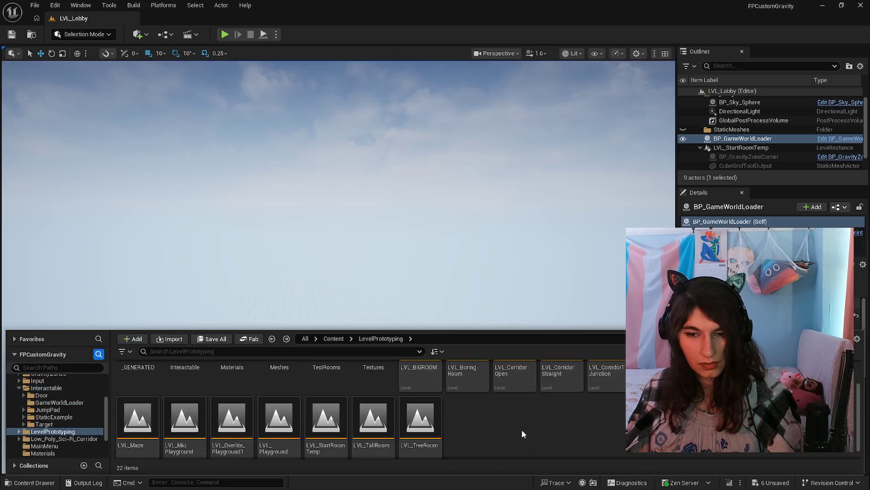
pyautogui.scroll(-1, 522, 431)
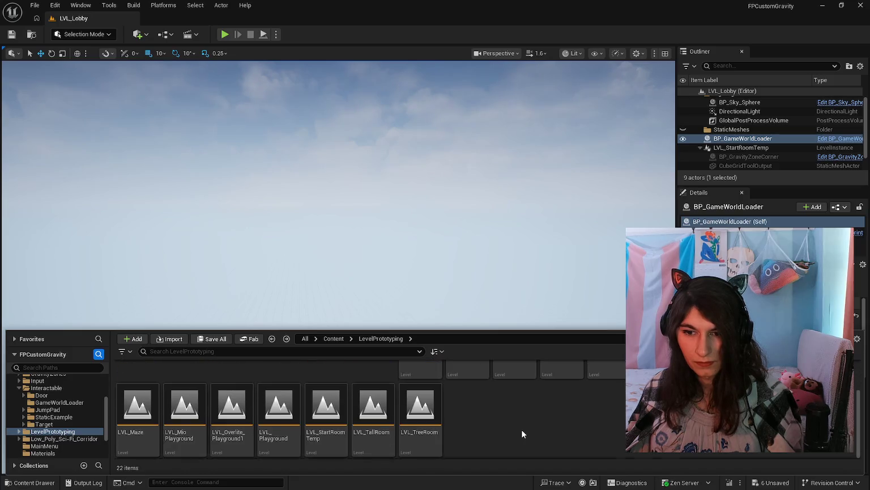
pyautogui.click(820, 5)
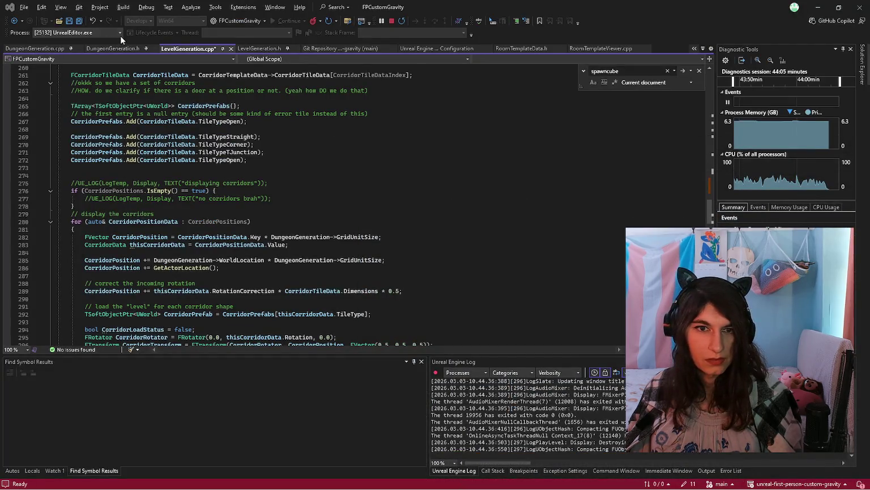
# Open Git Changes, widen the panel, view the branch history, and fetch from the remote.
pyautogui.click(79, 7)
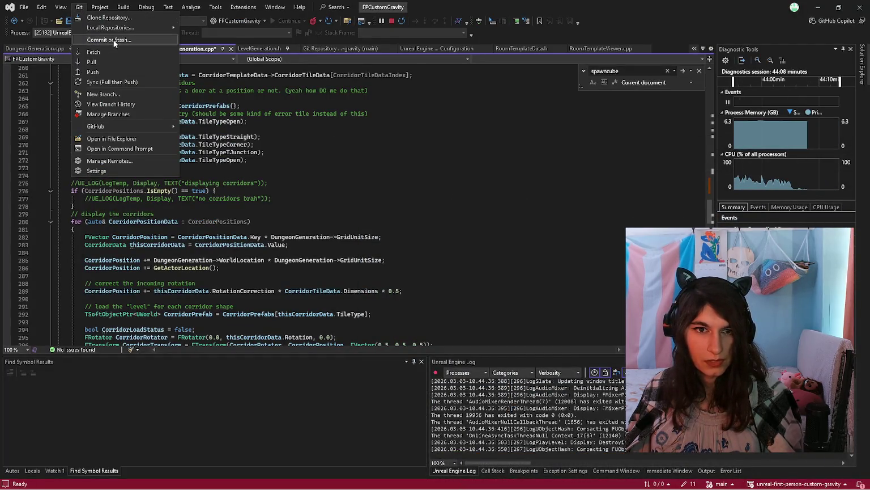
pyautogui.click(114, 41)
pyautogui.moveTo(91, 161); pyautogui.dragTo(171, 162)
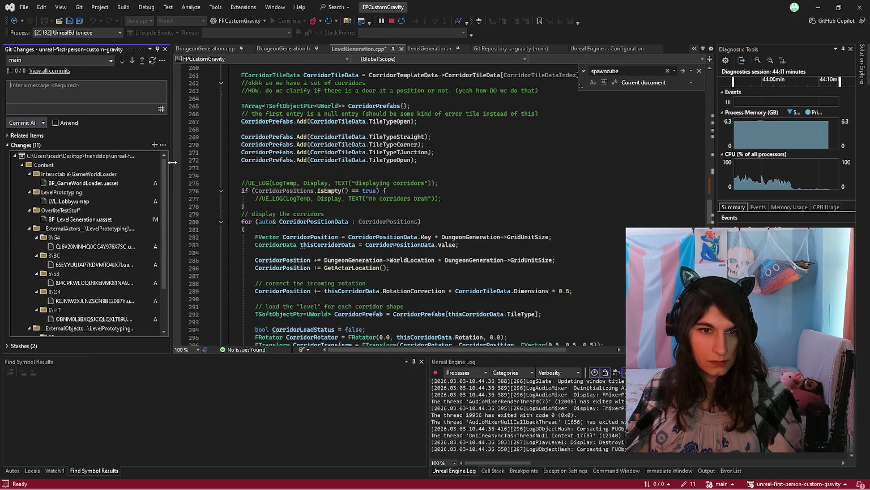
pyautogui.click(75, 7)
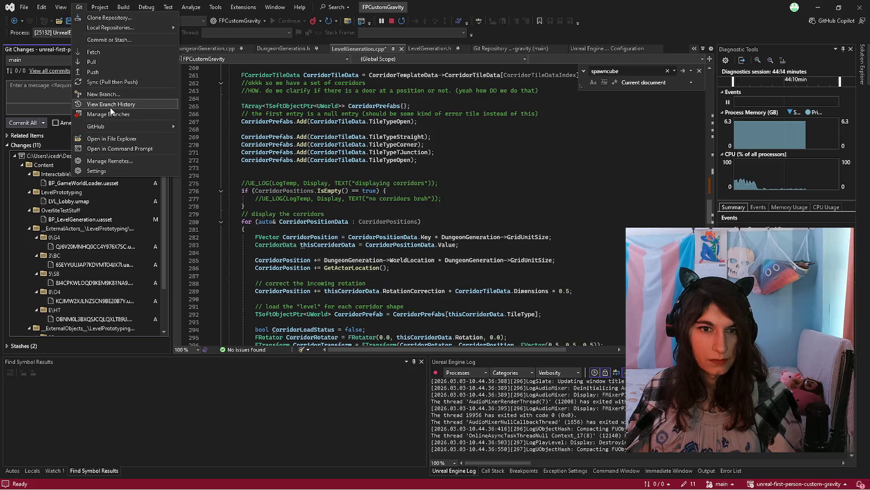
pyautogui.click(115, 112)
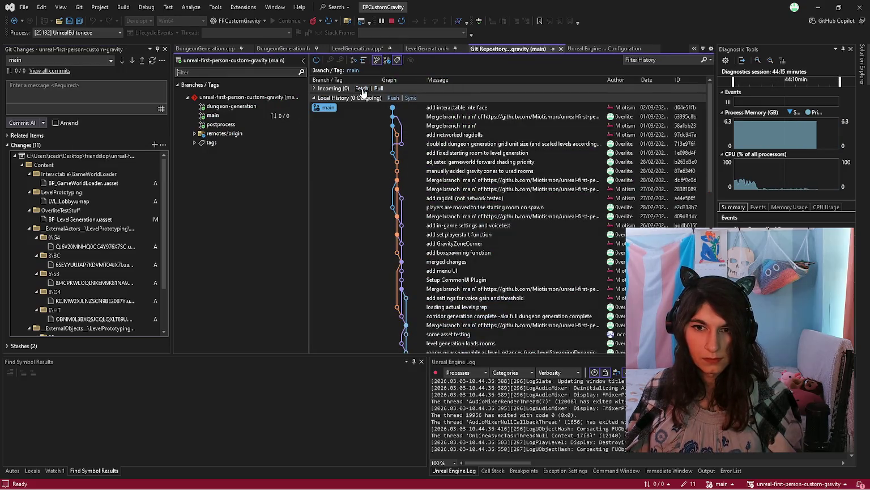
pyautogui.click(362, 89)
# Enter the commit message 'add GameWorldLoader & start lobby level', then cancel the unsaved-file warning.
pyautogui.write('add')
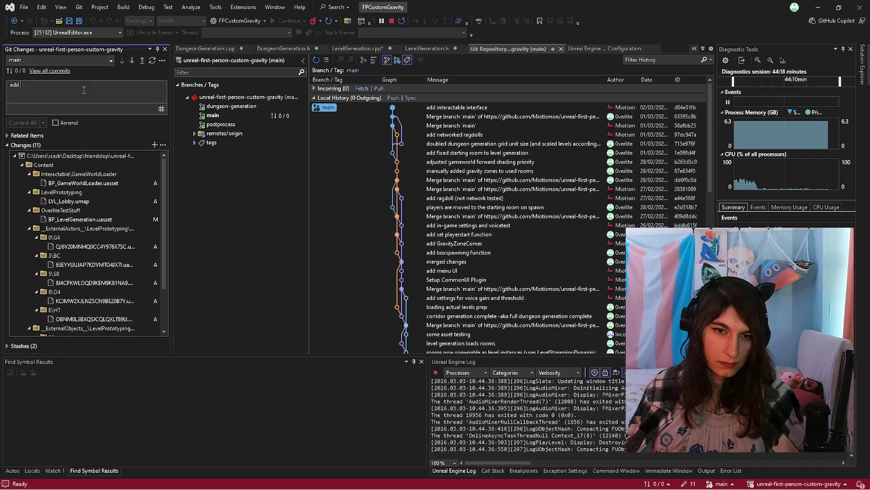
pyautogui.write(' ga')
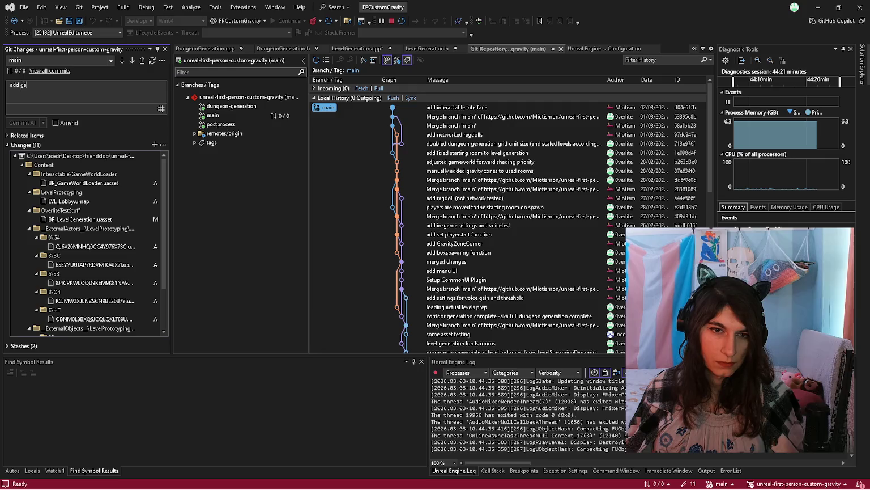
pyautogui.write('meWp')
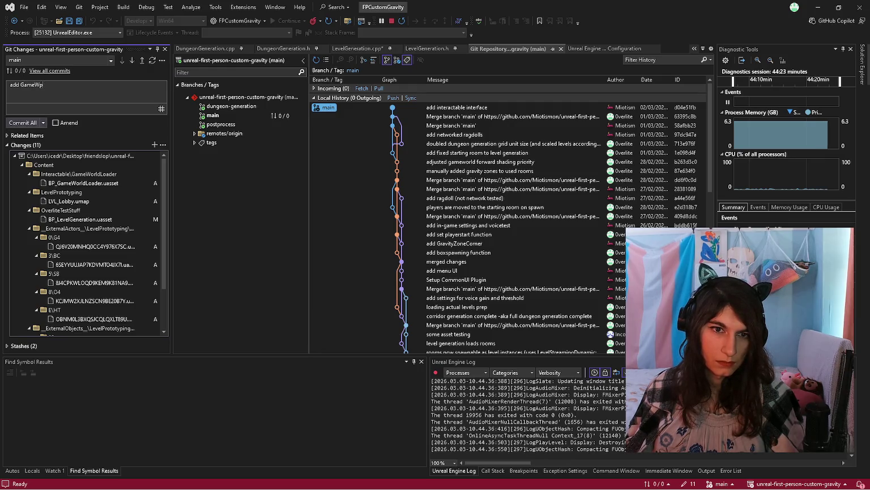
pyautogui.press('BackSpace')
pyautogui.write('oad')
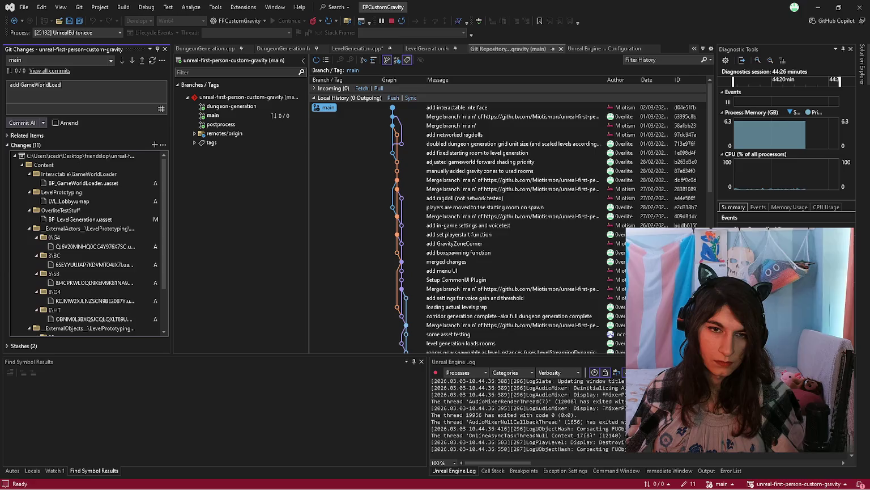
pyautogui.write('er & start lobby')
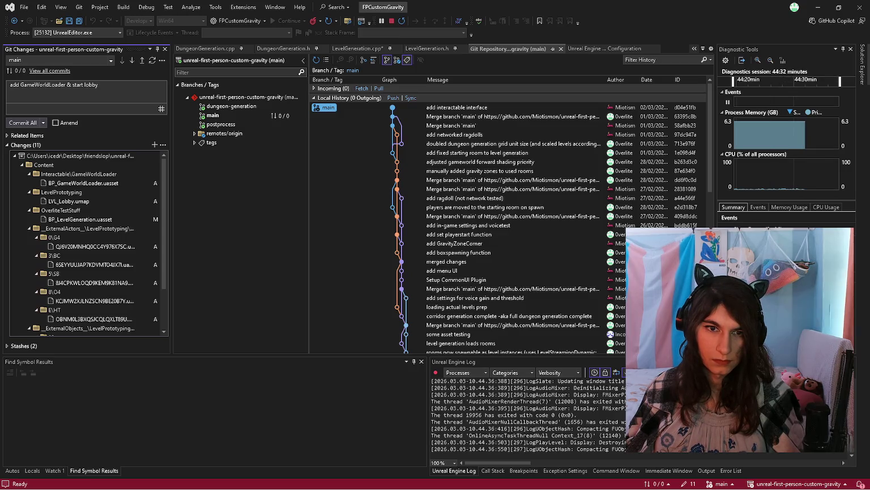
pyautogui.write(' level')
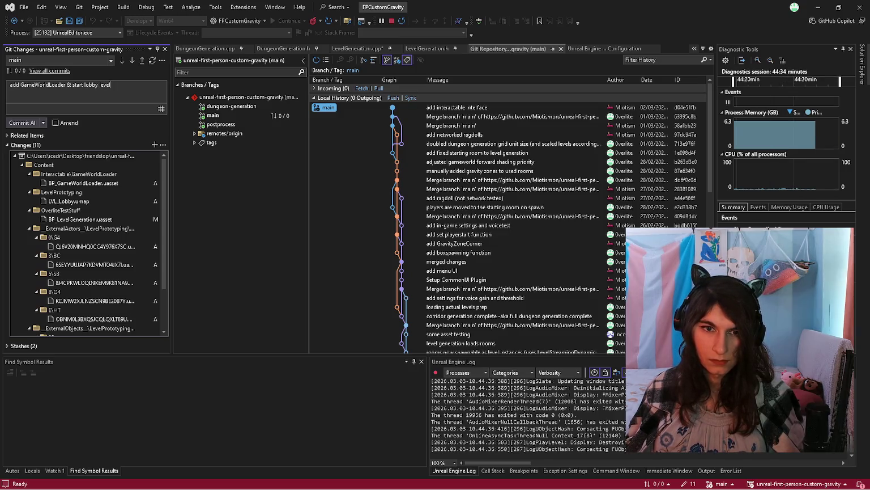
pyautogui.click(28, 120)
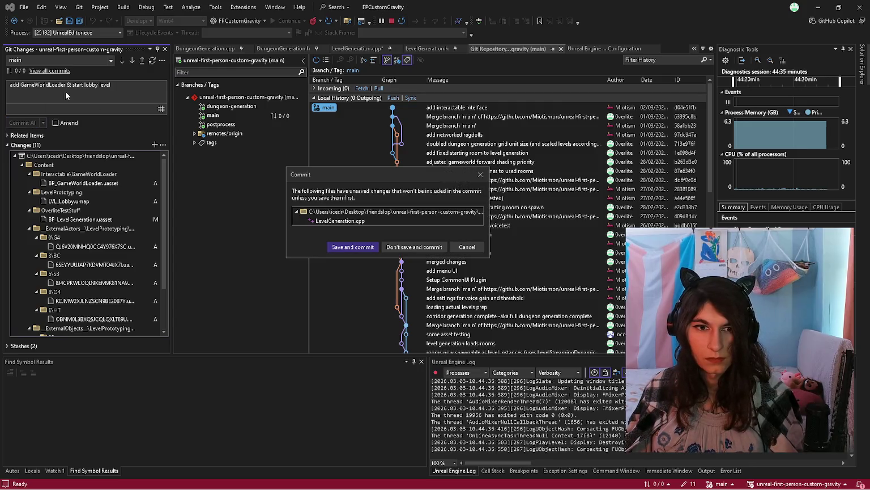
pyautogui.click(467, 246)
pyautogui.click(368, 48)
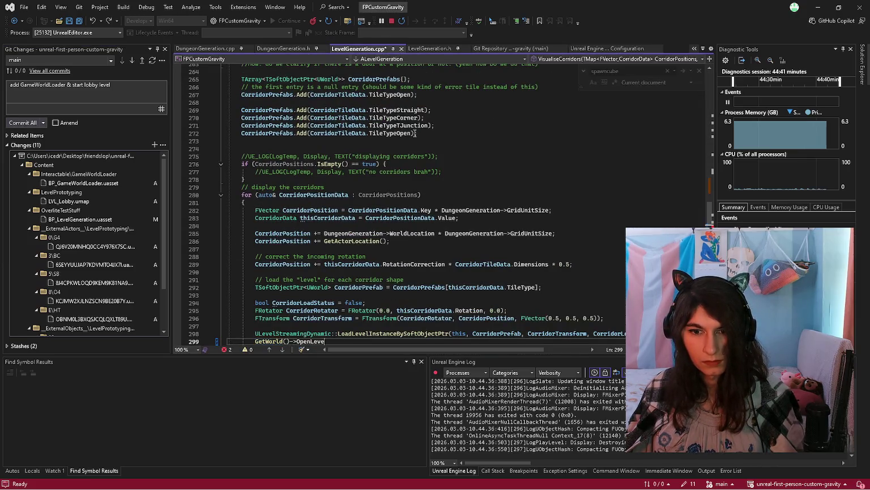
# Undo the stray Fintvector and GetWorld edits around line 314 of LevelGeneration.cpp.
pyautogui.scroll(-5, 414, 138)
pyautogui.hotkey('ctrl', 'z')
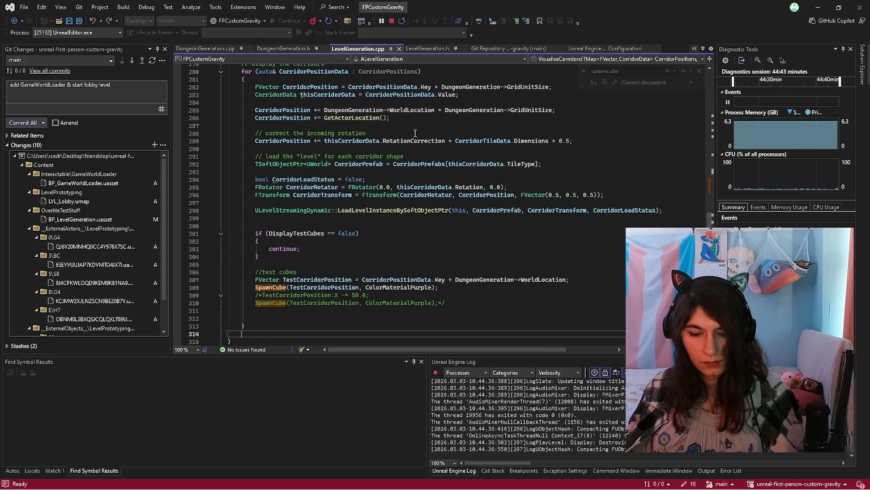
pyautogui.write('FIntvector')
pyautogui.hotkey('ctrl', 'z')
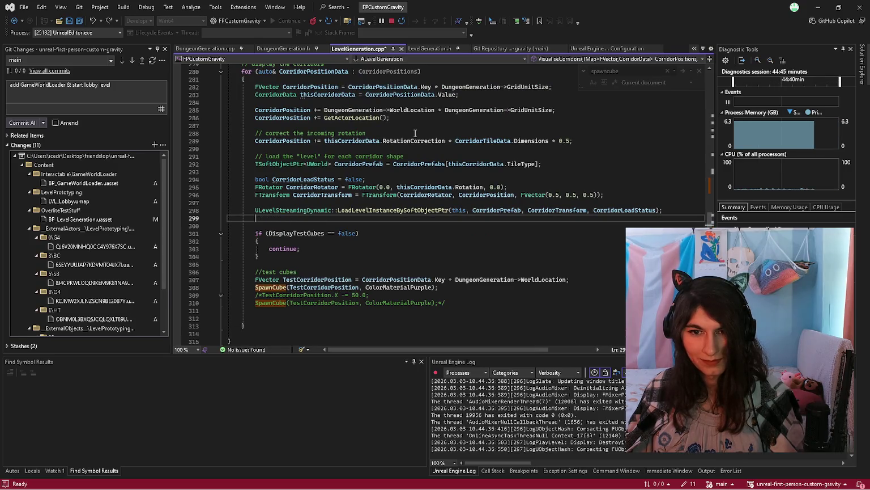
pyautogui.write('GetWorld')
pyautogui.hotkey('ctrl', 'z')
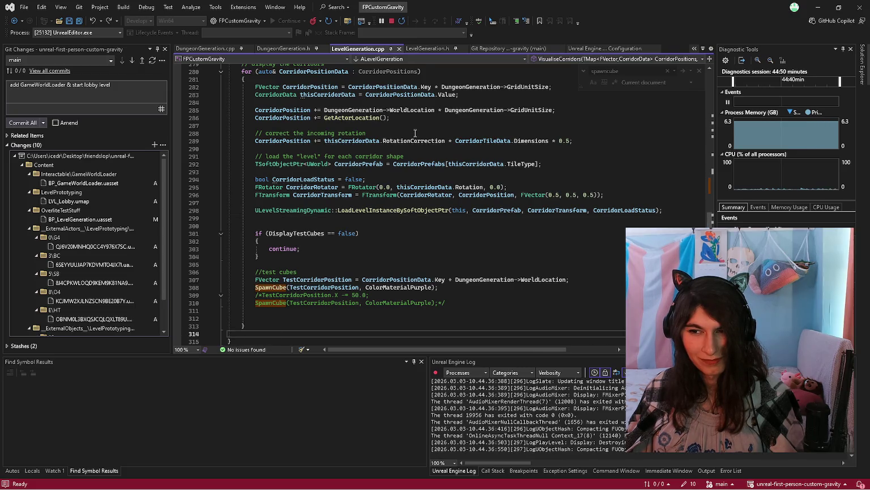
pyautogui.hotkey('ctrl', 'f')
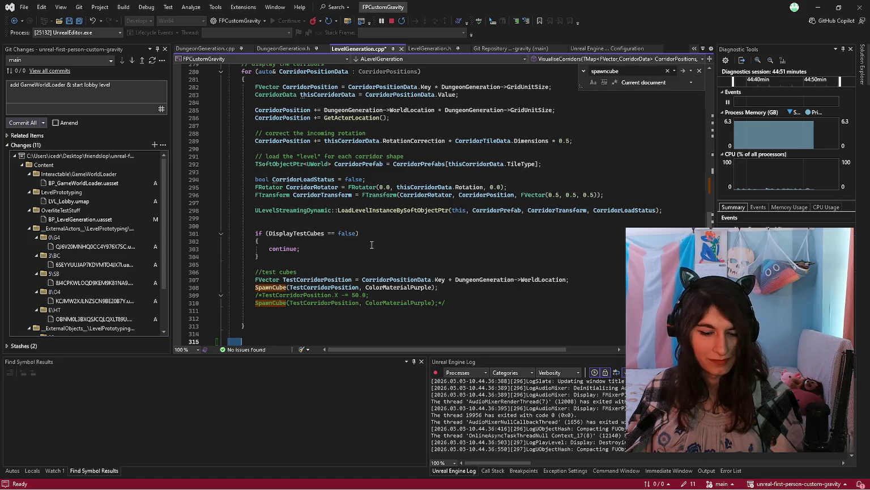
# Save LevelGeneration.cpp, commit all changes locally, and switch to Unreal Editor.
pyautogui.hotkey('ctrl', 's')
pyautogui.scroll(-3, 373, 255)
pyautogui.press('Escape')
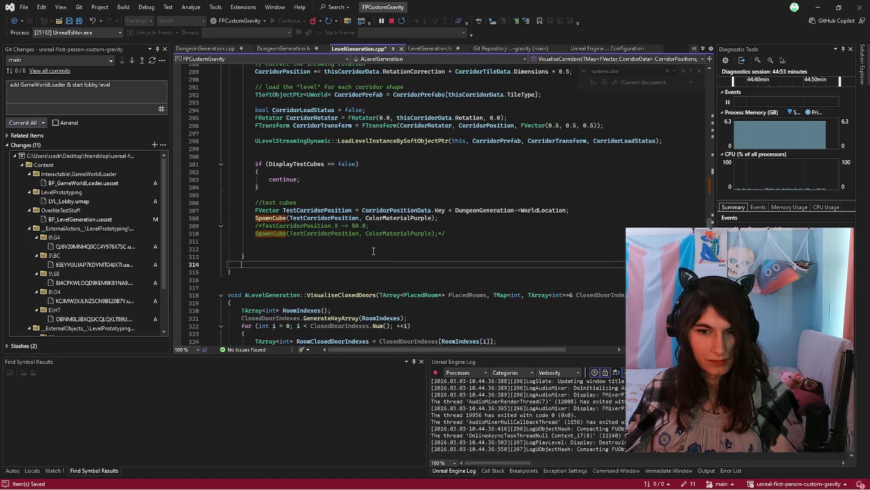
pyautogui.hotkey('ctrl', 'f')
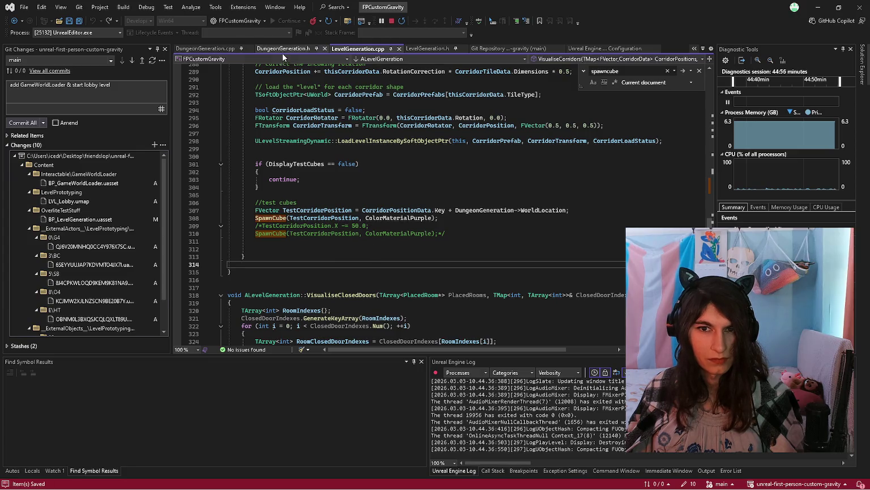
pyautogui.click(23, 122)
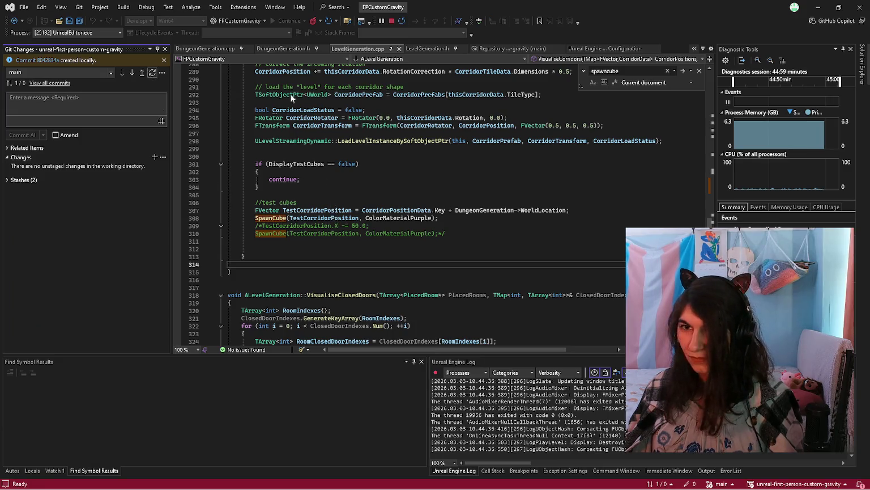
pyautogui.hotkey('alt', 'Tab')
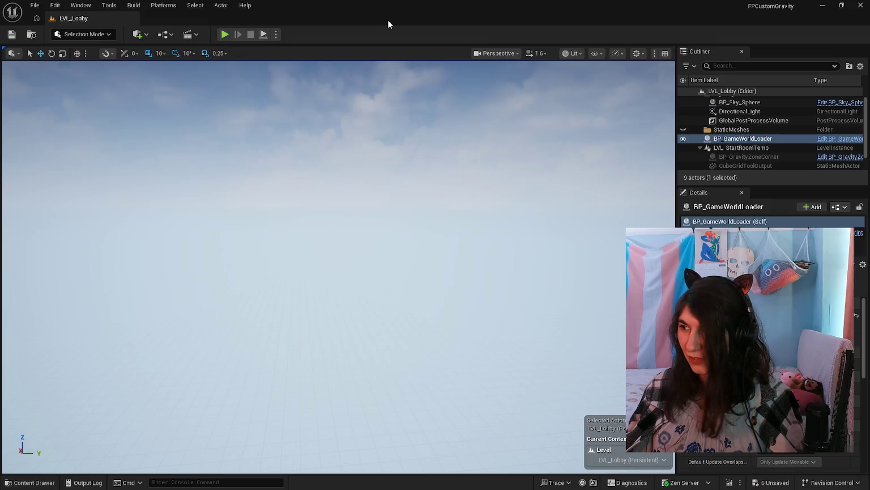
# Save the six unsaved assets via Save Selected, then leave Unreal Editor for Visual Studio.
pyautogui.hotkey('ctrl', 'shift', 's')
pyautogui.click(464, 353)
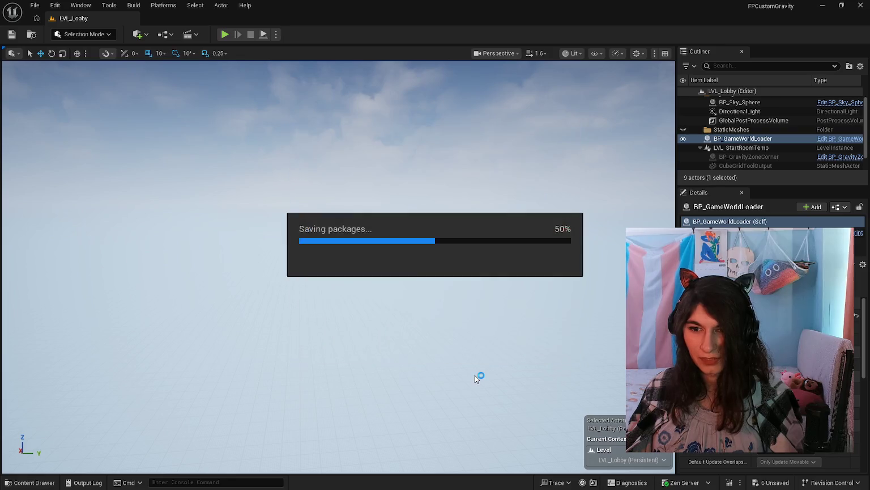
pyautogui.hotkey('alt', 'Tab')
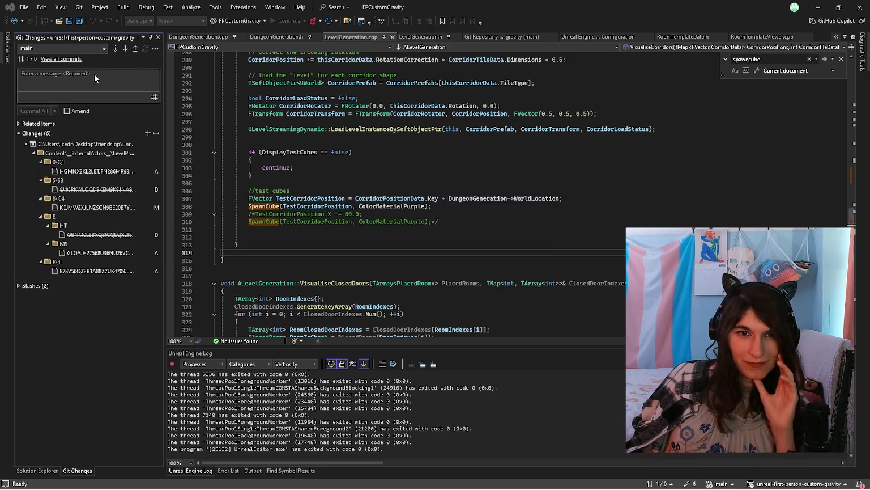
# Commit the pending external-actor changes, push to origin/main, and launch the Local Windows Debugger.
pyautogui.write('actually added lobby level')
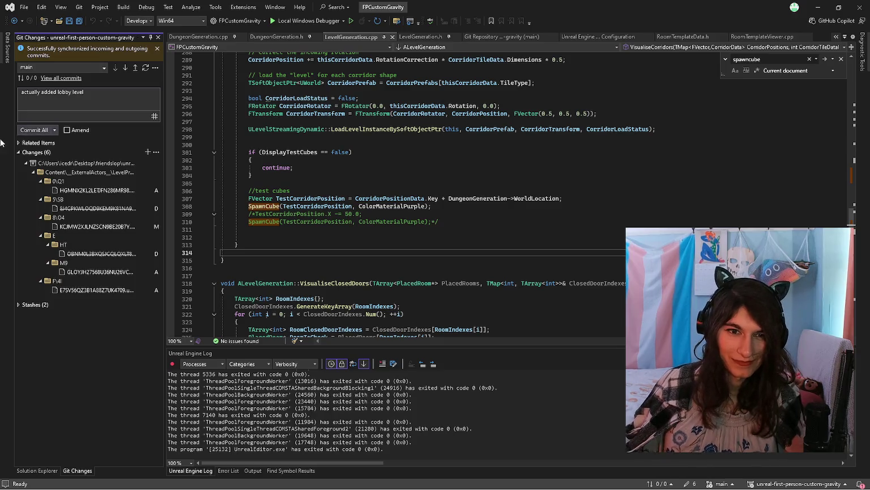
pyautogui.click(34, 129)
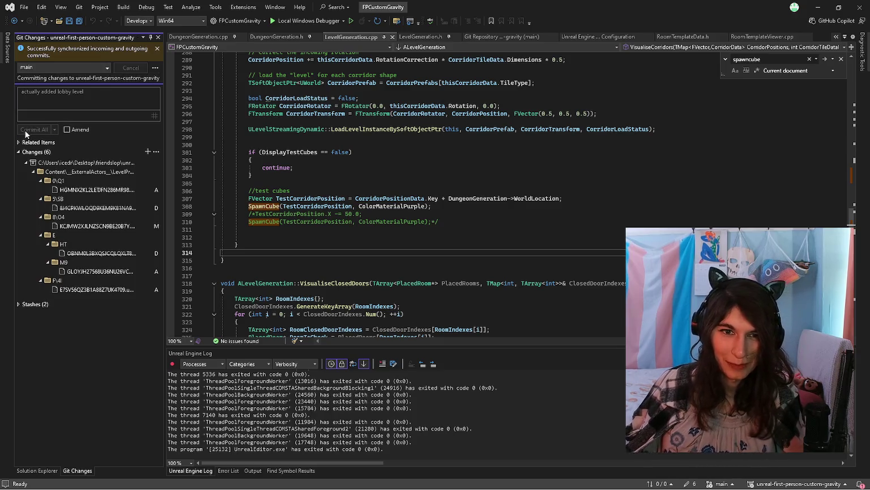
pyautogui.click(136, 61)
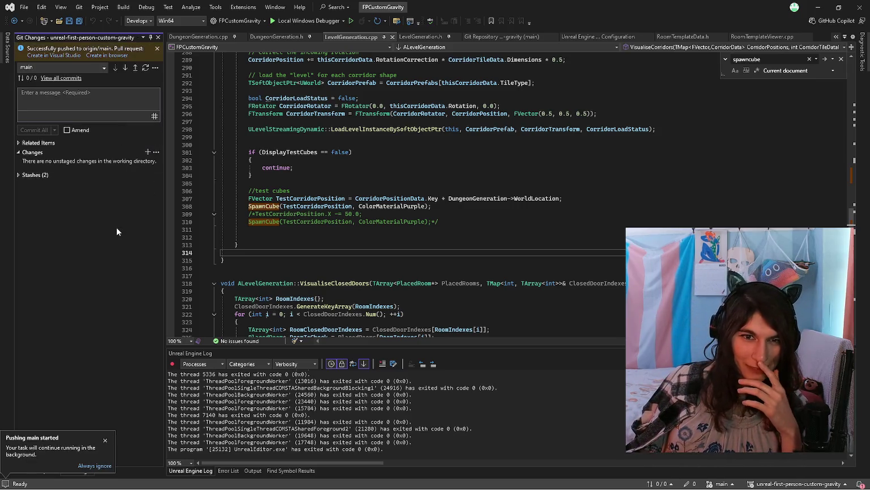
pyautogui.click(331, 21)
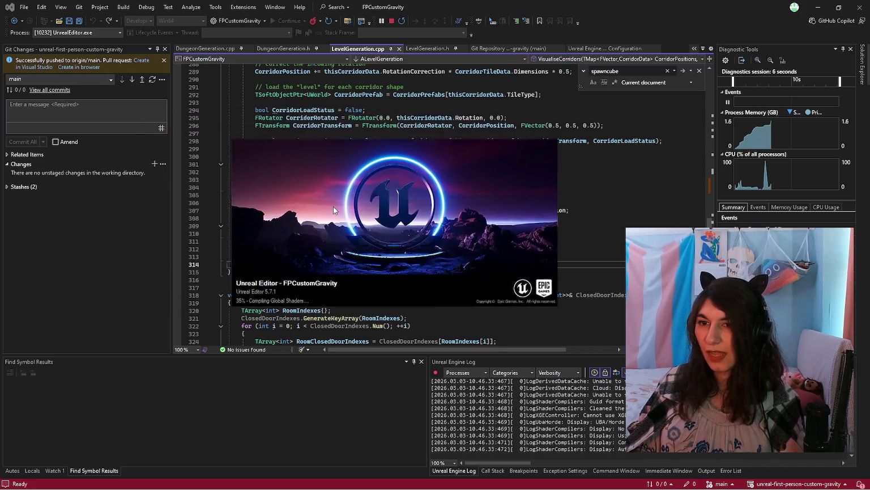
# Move the FPCustomGravity splash window aside while the editor loads under the debugger.
pyautogui.moveTo(333, 206); pyautogui.dragTo(370, 214)
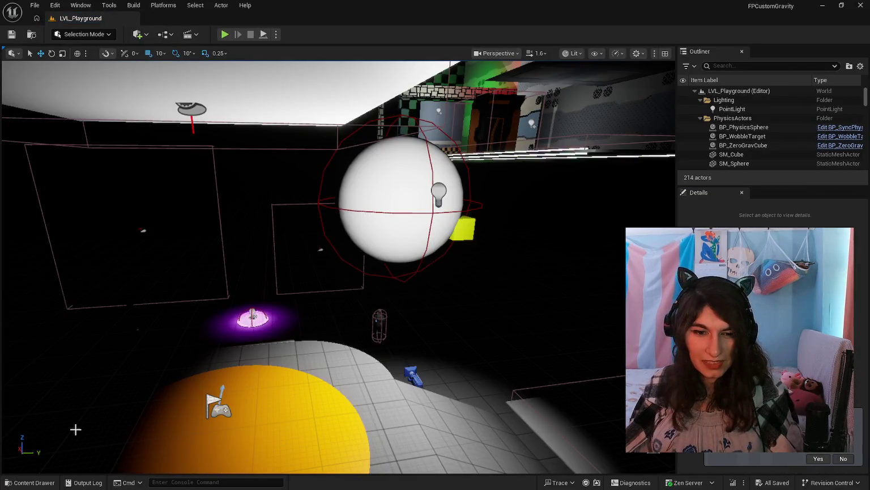
# Browse the Content Drawer briefly, then look around the Overlite playground level.
pyautogui.click(21, 483)
pyautogui.scroll(-3, 479, 452)
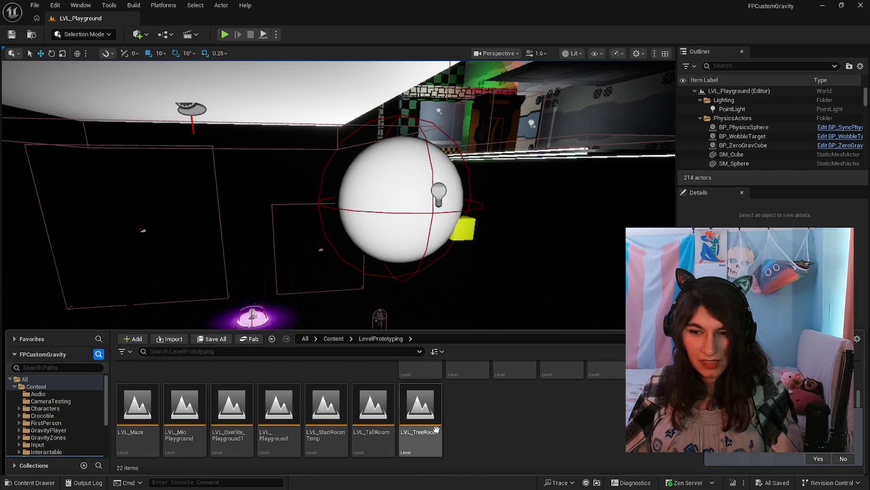
pyautogui.click(849, 463)
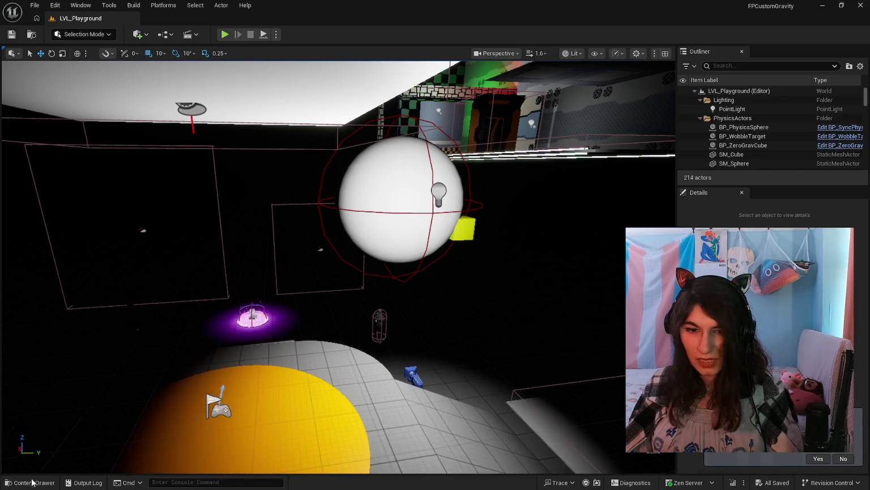
pyautogui.hotkey('ctrl', 'space')
pyautogui.scroll(3, 466, 431)
pyautogui.scroll(-3, 445, 411)
pyautogui.scroll(3, 496, 431)
pyautogui.scroll(-3, 487, 425)
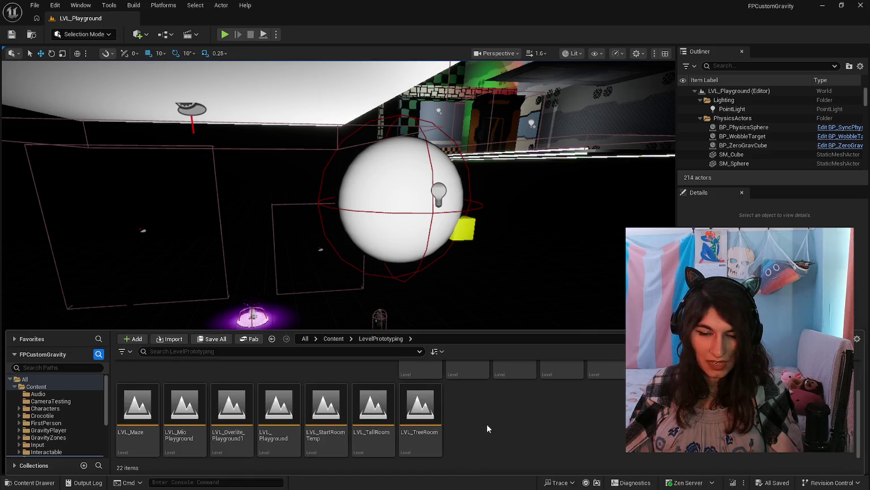
pyautogui.scroll(3, 462, 430)
pyautogui.scroll(-3, 461, 431)
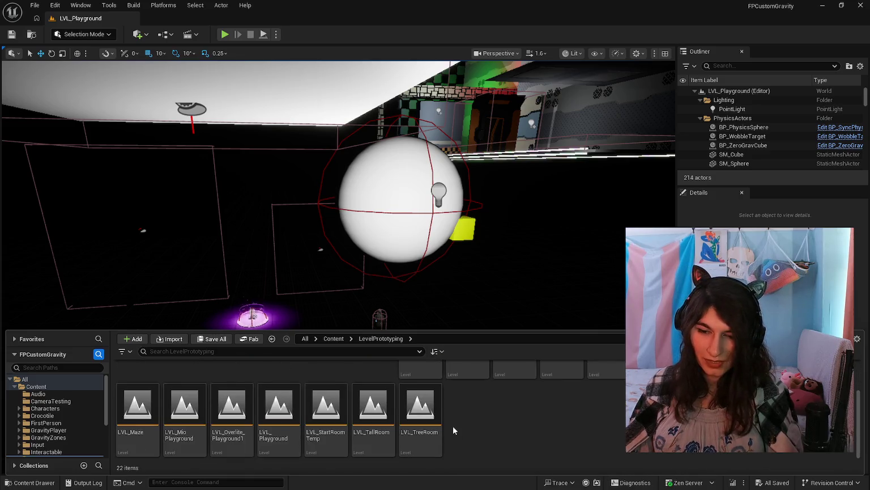
pyautogui.moveTo(399, 146)
pyautogui.mouseDown()
pyautogui.moveTo(404, 214)
pyautogui.moveTo(404, 192)
pyautogui.mouseUp()
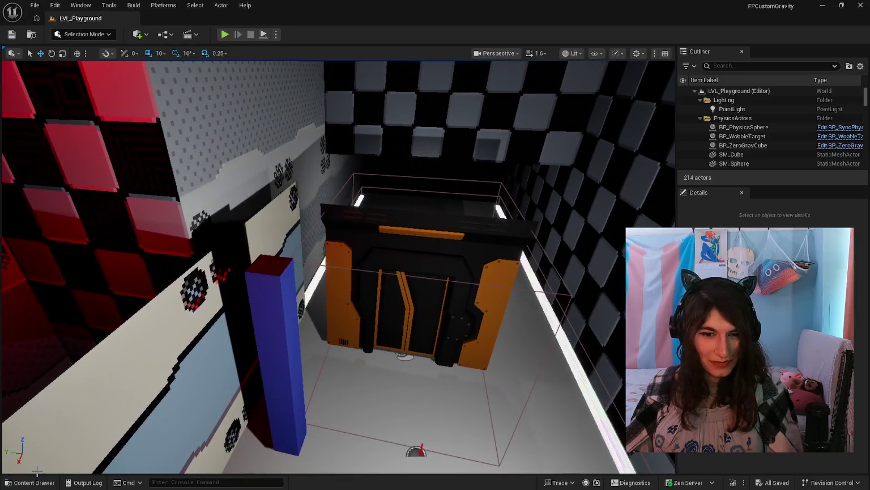
# Open the LVL_CorridorTurn level from Content > LevelPrototyping.
pyautogui.click(32, 483)
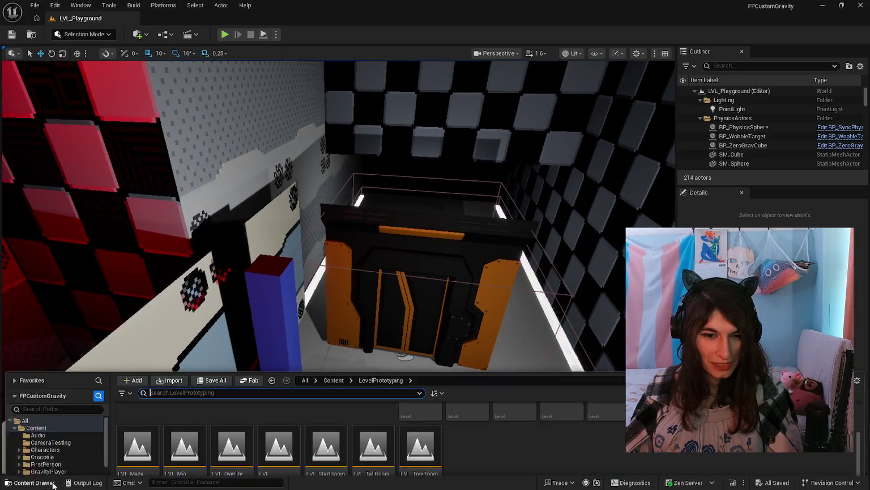
pyautogui.moveTo(396, 427)
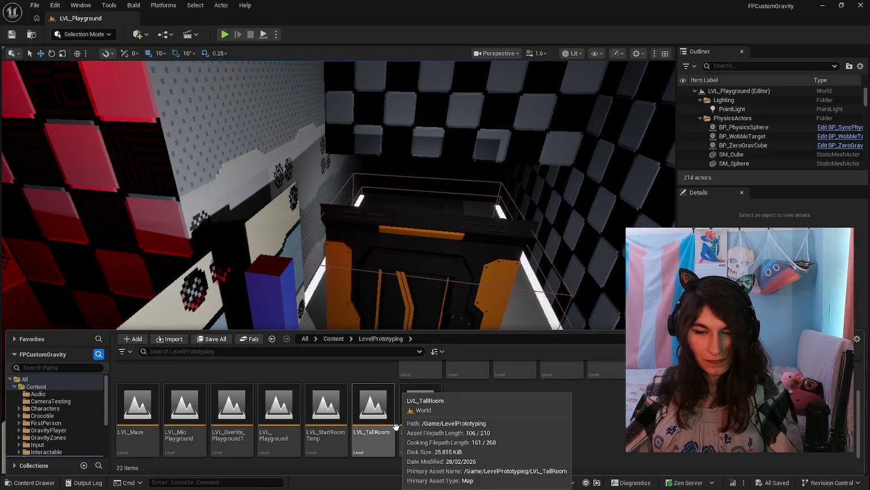
pyautogui.scroll(3, 431, 427)
pyautogui.scroll(-3, 482, 428)
pyautogui.scroll(3, 537, 431)
pyautogui.doubleClick(646, 391)
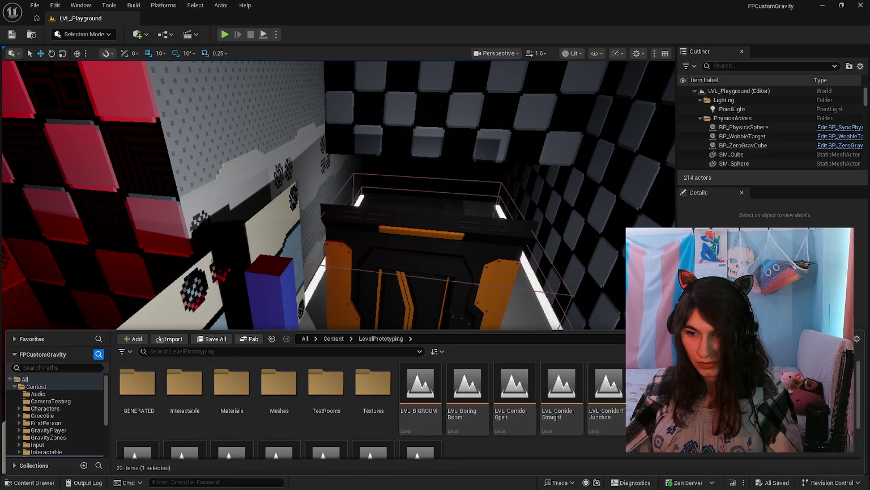
# Place a Point Light from the Place Actors panel into the corridor-turn level.
pyautogui.click(457, 274)
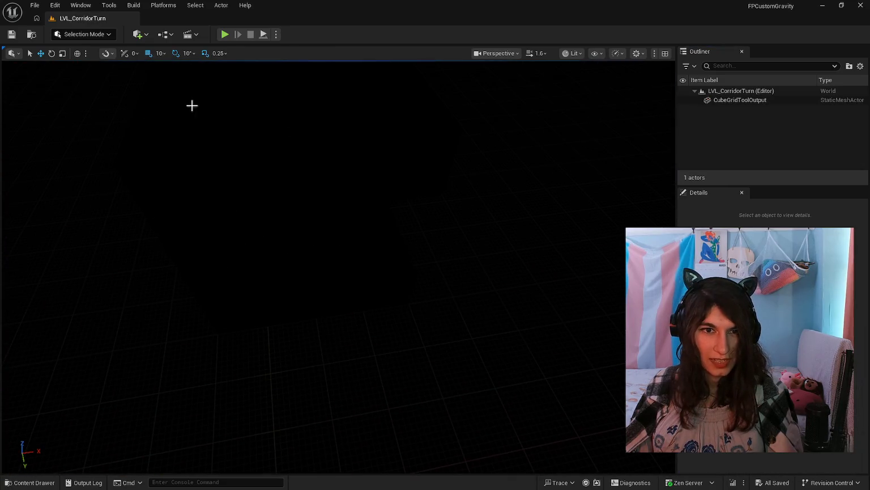
pyautogui.click(88, 35)
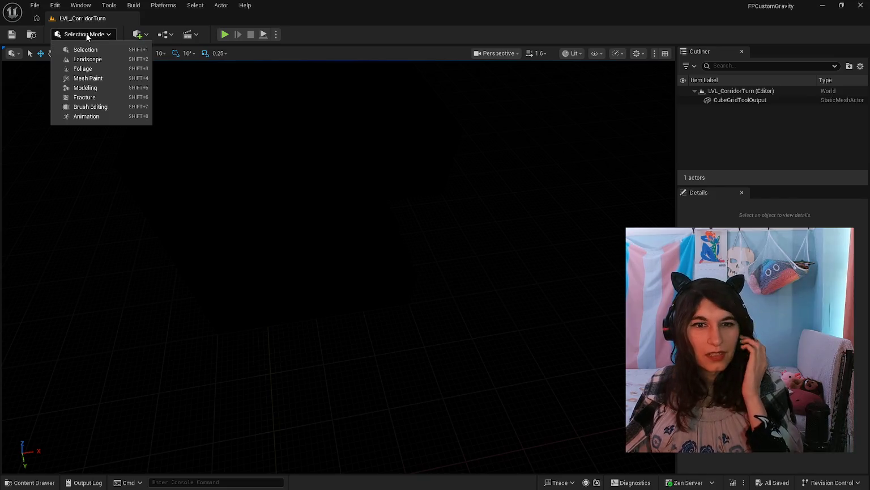
pyautogui.click(89, 52)
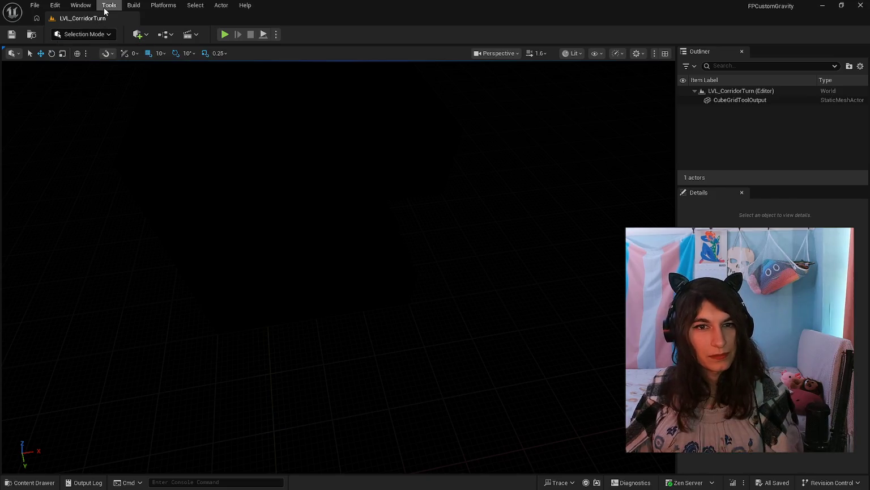
pyautogui.click(103, 7)
pyautogui.click(111, 183)
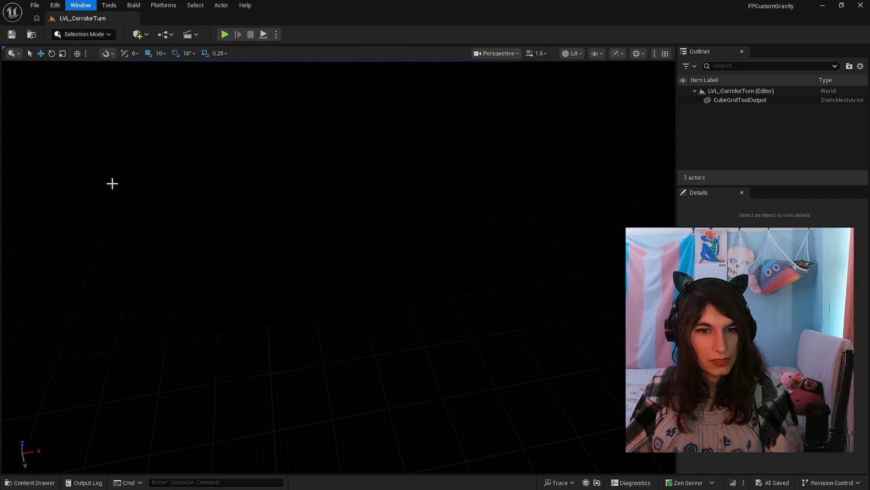
pyautogui.moveTo(136, 113)
pyautogui.mouseDown()
pyautogui.moveTo(414, 193)
pyautogui.moveTo(405, 216)
pyautogui.mouseUp()
pyautogui.moveTo(419, 247); pyautogui.dragTo(421, 273)
# Lower the point light inside the corridor box and frame the lit piece.
pyautogui.scroll(5, 433, 327)
pyautogui.scroll(-3, 433, 334)
pyautogui.moveTo(434, 346)
pyautogui.mouseDown()
pyautogui.moveTo(420, 340)
pyautogui.moveTo(431, 318)
pyautogui.moveTo(442, 329)
pyautogui.moveTo(398, 234)
pyautogui.mouseUp()
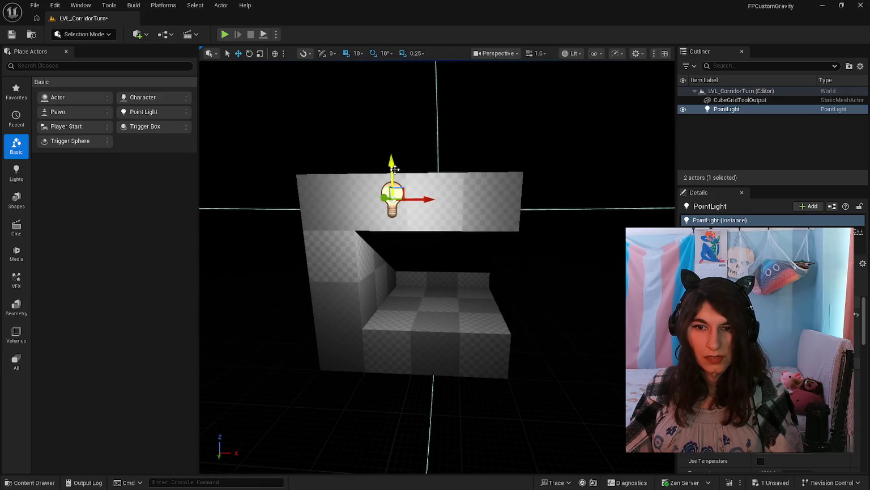
pyautogui.moveTo(395, 169); pyautogui.dragTo(393, 235)
pyautogui.moveTo(417, 272); pyautogui.dragTo(423, 270)
pyautogui.moveTo(419, 365); pyautogui.dragTo(419, 340)
pyautogui.moveTo(395, 291)
pyautogui.mouseDown()
pyautogui.moveTo(395, 318)
pyautogui.moveTo(395, 291)
pyautogui.mouseUp()
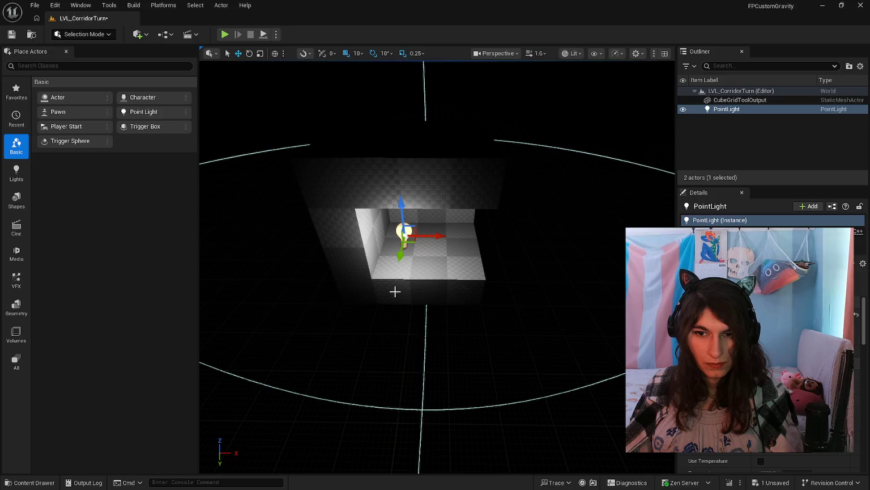
# Clear the selection and start the Cube Grid tool in Modeling Mode.
pyautogui.click(353, 261)
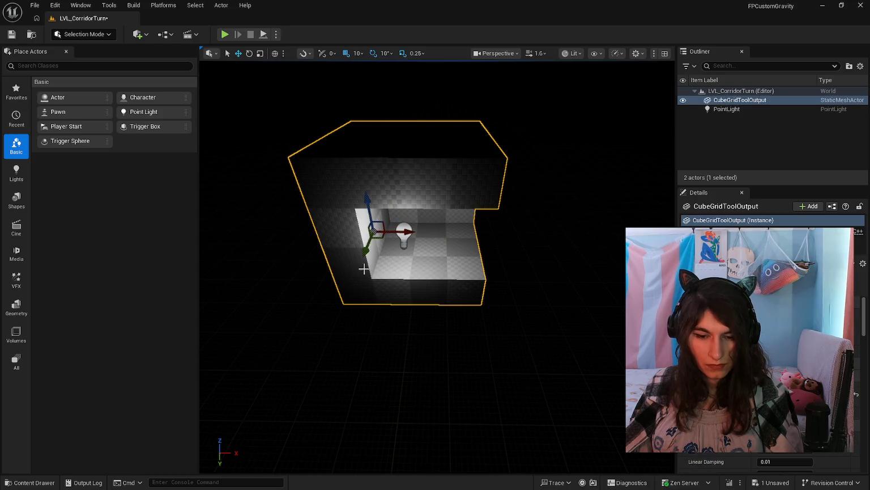
pyautogui.click(418, 339)
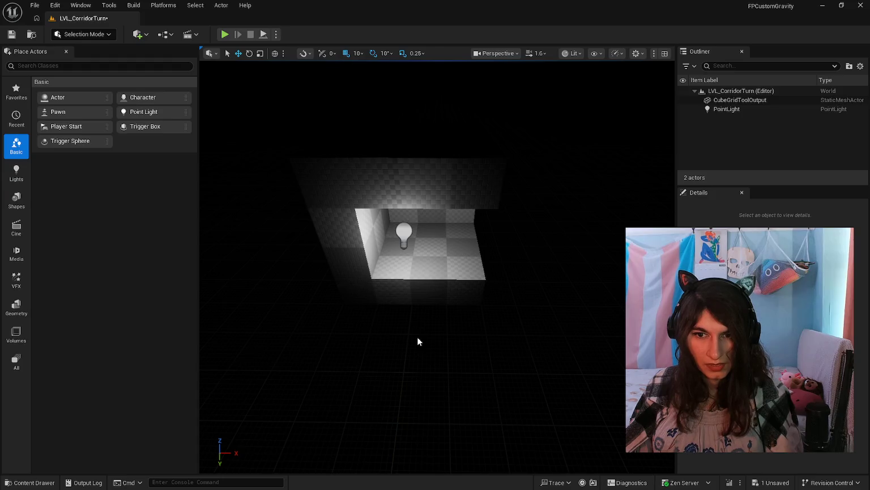
pyautogui.hotkey('shift', '5')
pyautogui.click(69, 149)
# Raise a 4x4 block, then pull a 100 by 500 strip up three steps.
pyautogui.moveTo(497, 301)
pyautogui.mouseDown()
pyautogui.moveTo(426, 269)
pyautogui.moveTo(406, 284)
pyautogui.moveTo(445, 251)
pyautogui.moveTo(483, 238)
pyautogui.mouseUp()
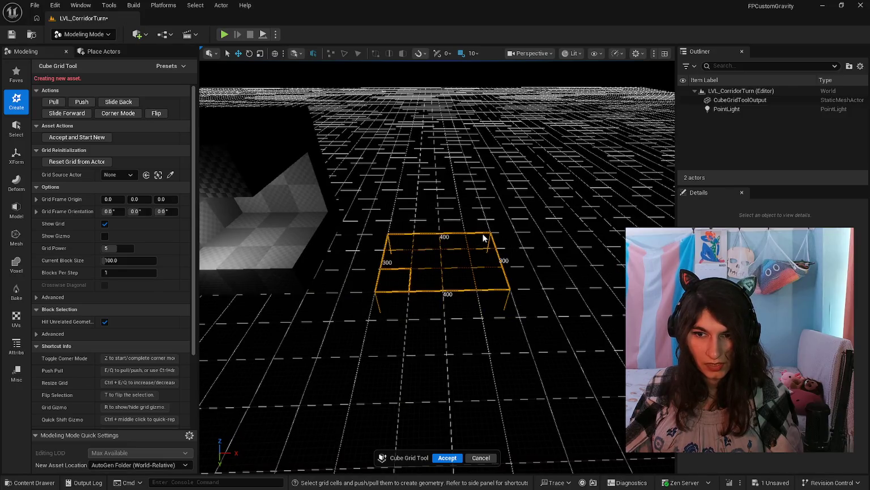
pyautogui.moveTo(393, 278); pyautogui.dragTo(482, 227)
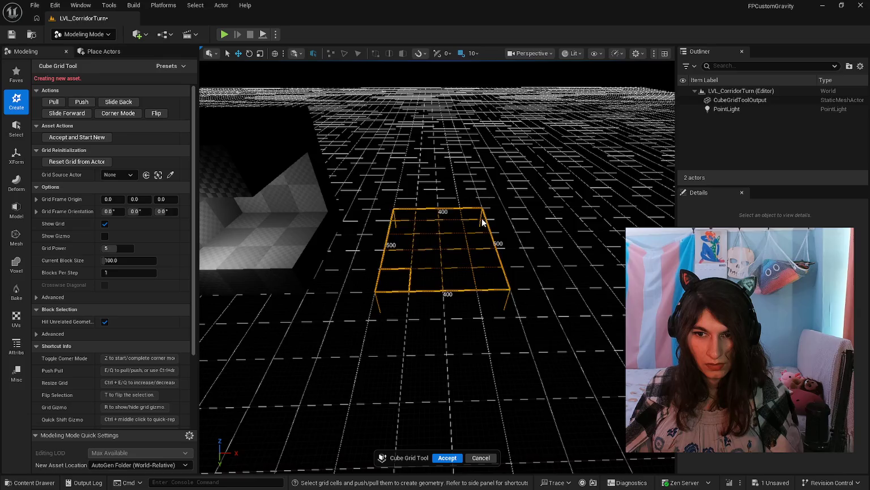
pyautogui.click(481, 221)
pyautogui.moveTo(402, 285); pyautogui.dragTo(479, 224)
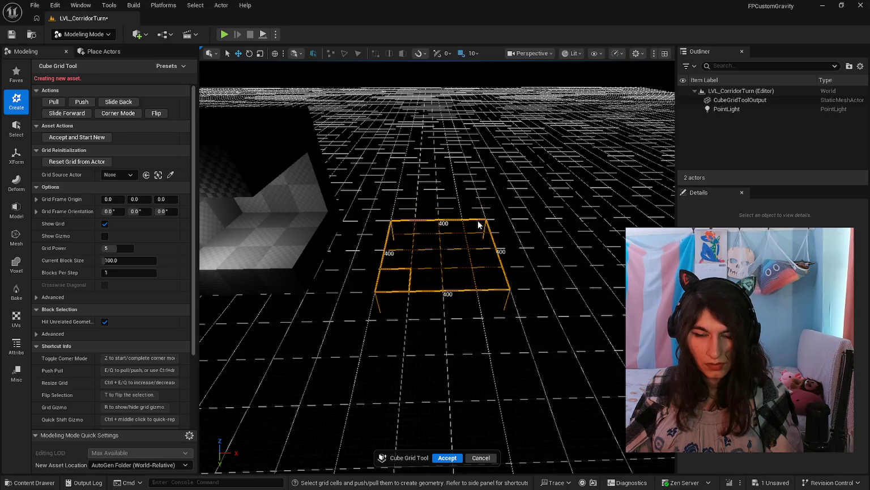
pyautogui.press('e')
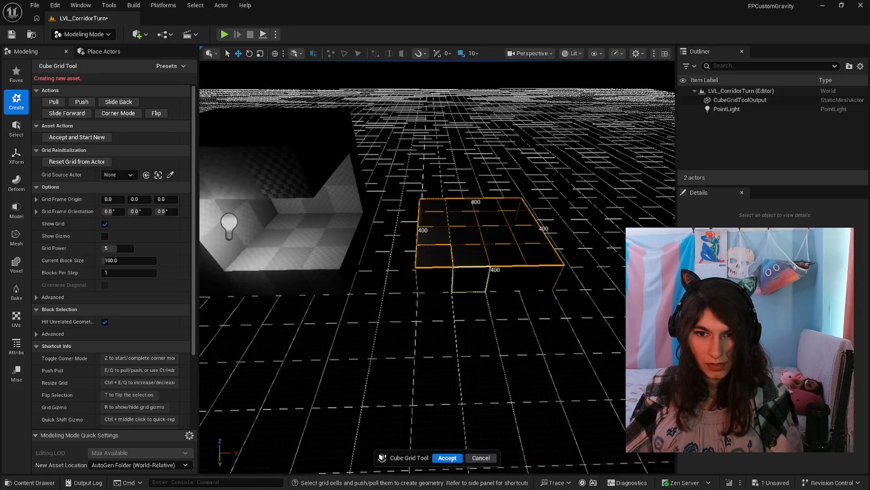
pyautogui.moveTo(444, 275); pyautogui.dragTo(441, 218)
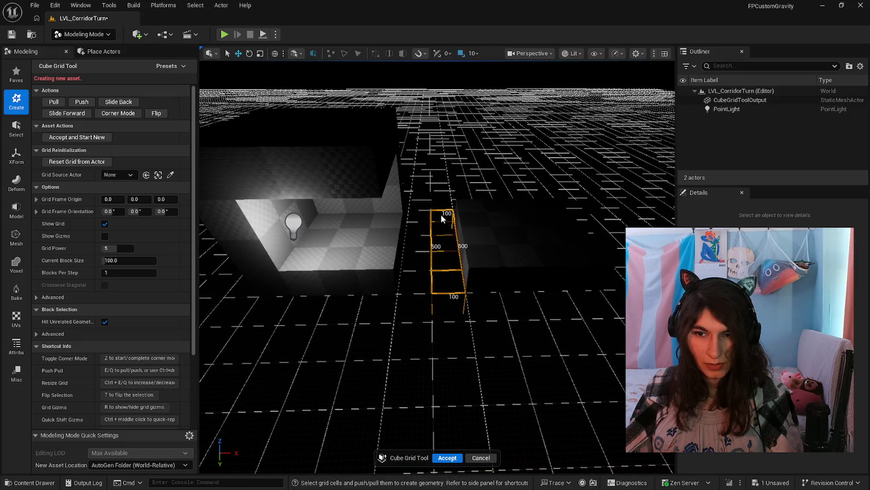
pyautogui.press('e')
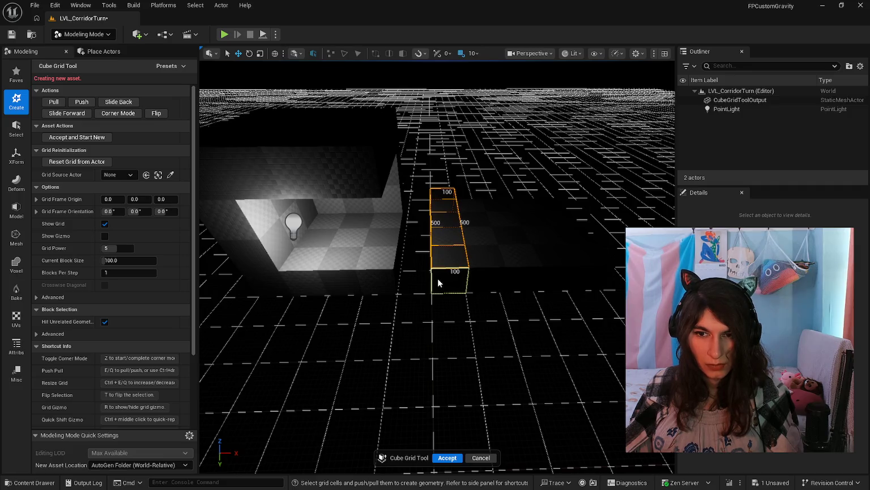
pyautogui.press('e')
pyautogui.press('e')
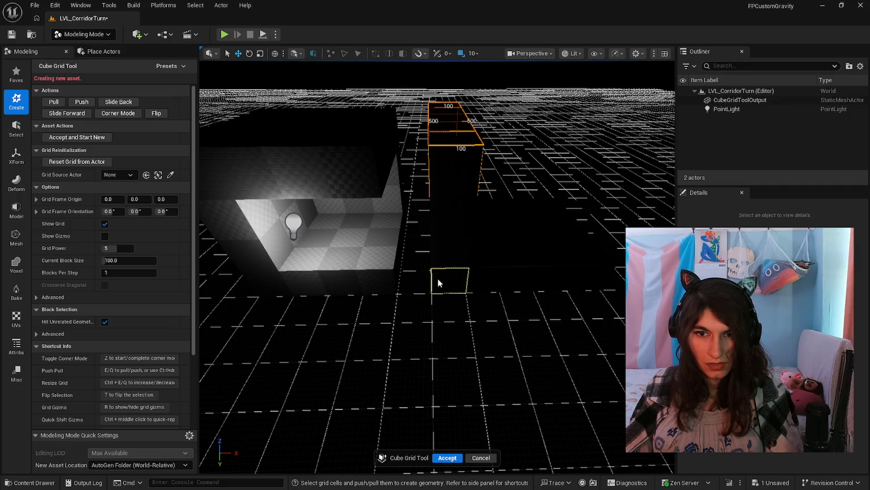
# Select a 400-wide area on the wall top and a vertical strip shortened to 400.
pyautogui.moveTo(367, 149); pyautogui.dragTo(420, 136)
pyautogui.moveTo(415, 216)
pyautogui.mouseDown()
pyautogui.moveTo(350, 233)
pyautogui.moveTo(408, 204)
pyautogui.moveTo(425, 238)
pyautogui.moveTo(405, 214)
pyautogui.moveTo(368, 243)
pyautogui.mouseUp()
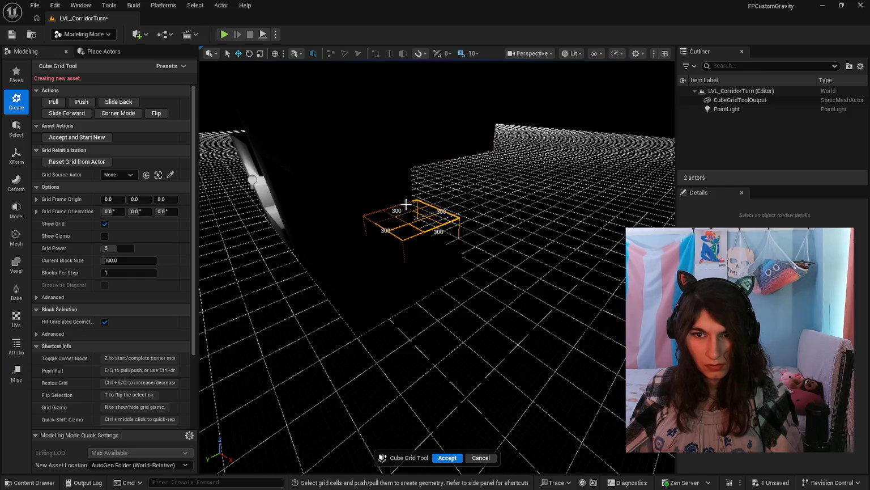
pyautogui.moveTo(428, 237); pyautogui.dragTo(432, 138)
pyautogui.moveTo(429, 103)
pyautogui.mouseDown()
pyautogui.moveTo(429, 233)
pyautogui.moveTo(334, 229)
pyautogui.moveTo(326, 264)
pyautogui.moveTo(324, 235)
pyautogui.mouseUp()
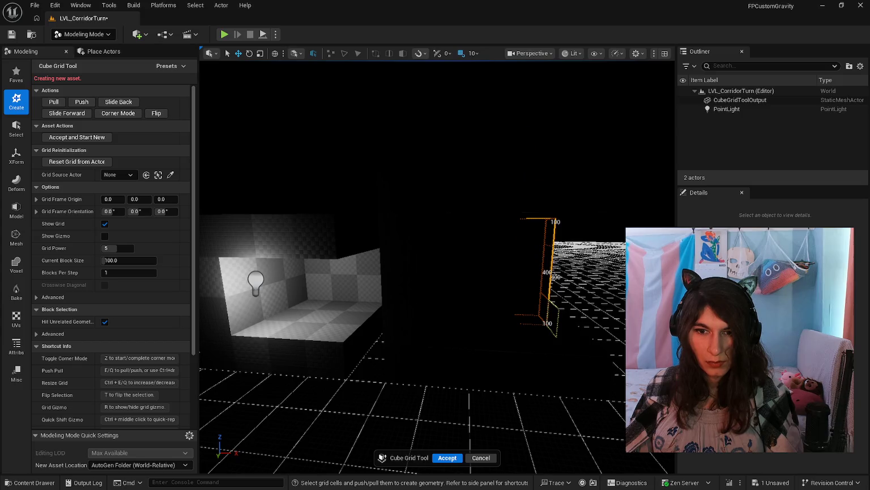
pyautogui.moveTo(324, 236)
pyautogui.mouseDown()
pyautogui.moveTo(432, 242)
pyautogui.moveTo(436, 266)
pyautogui.moveTo(459, 265)
pyautogui.moveTo(462, 289)
pyautogui.moveTo(462, 266)
pyautogui.moveTo(388, 264)
pyautogui.mouseUp()
pyautogui.moveTo(420, 169); pyautogui.dragTo(453, 306)
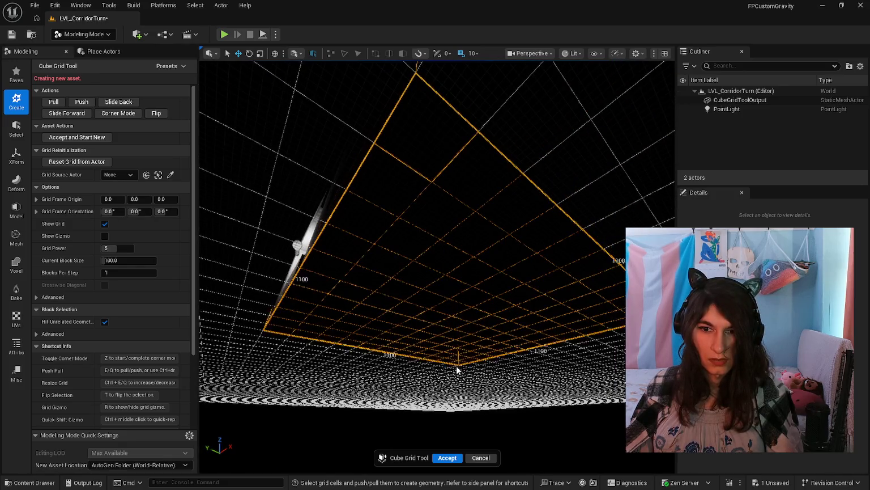
pyautogui.moveTo(422, 395)
pyautogui.mouseDown()
pyautogui.moveTo(422, 440)
pyautogui.moveTo(419, 393)
pyautogui.mouseUp()
# Shift a single cell one block over, mark a 400 by 400 area, and accept the shape.
pyautogui.click(322, 245)
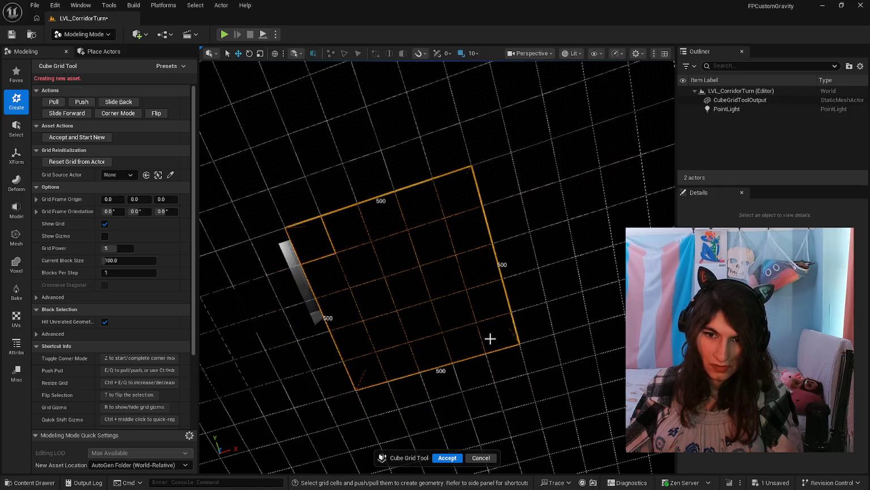
pyautogui.moveTo(485, 343)
pyautogui.mouseDown()
pyautogui.moveTo(476, 295)
pyautogui.moveTo(459, 310)
pyautogui.moveTo(436, 310)
pyautogui.moveTo(436, 321)
pyautogui.moveTo(436, 308)
pyautogui.moveTo(444, 318)
pyautogui.mouseUp()
pyautogui.press('q')
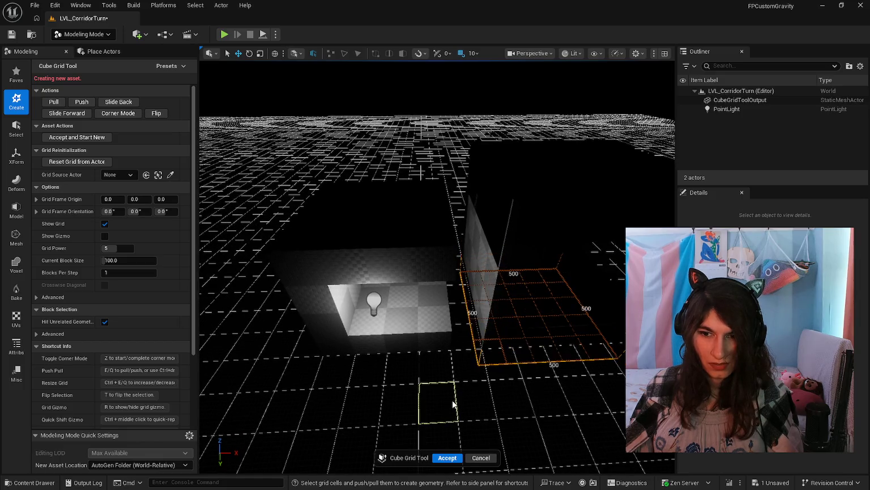
pyautogui.moveTo(453, 403)
pyautogui.mouseDown()
pyautogui.moveTo(493, 398)
pyautogui.moveTo(447, 396)
pyautogui.mouseUp()
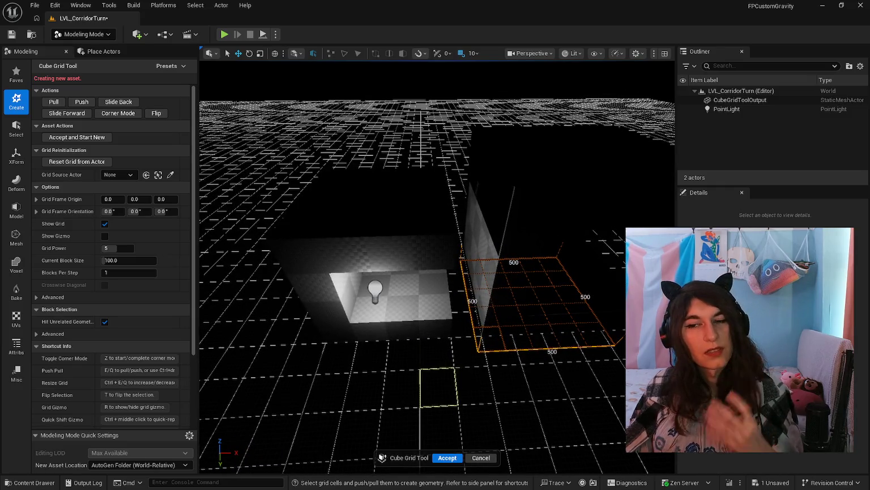
pyautogui.moveTo(447, 397)
pyautogui.mouseDown()
pyautogui.moveTo(422, 389)
pyautogui.moveTo(429, 200)
pyautogui.mouseUp()
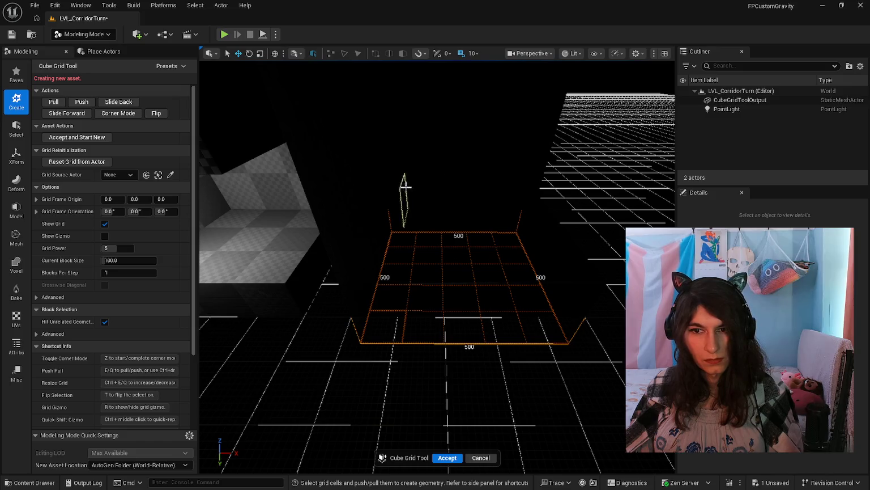
pyautogui.moveTo(419, 195)
pyautogui.mouseDown()
pyautogui.moveTo(544, 277)
pyautogui.moveTo(558, 277)
pyautogui.moveTo(549, 332)
pyautogui.moveTo(527, 362)
pyautogui.moveTo(515, 335)
pyautogui.moveTo(488, 418)
pyautogui.mouseUp()
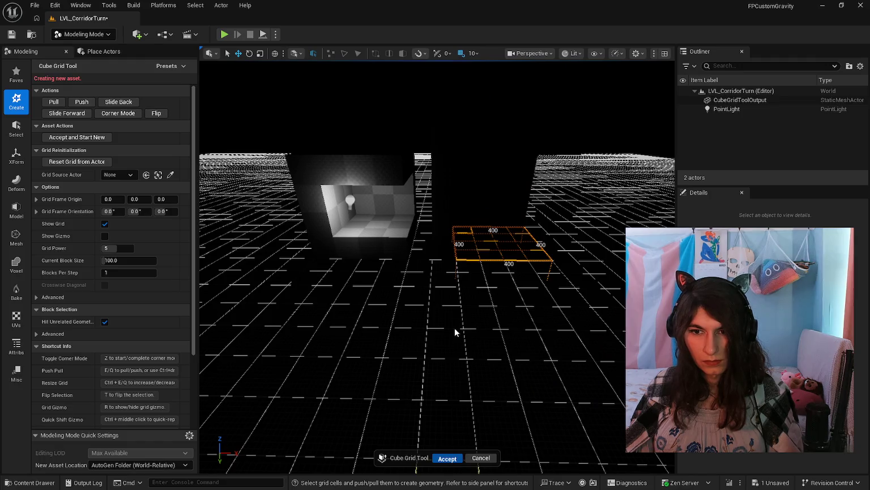
pyautogui.press('Return')
# Move CubeGridToolOutput2 left onto the old corridor and delete the old CubeGridToolOutput.
pyautogui.press('f')
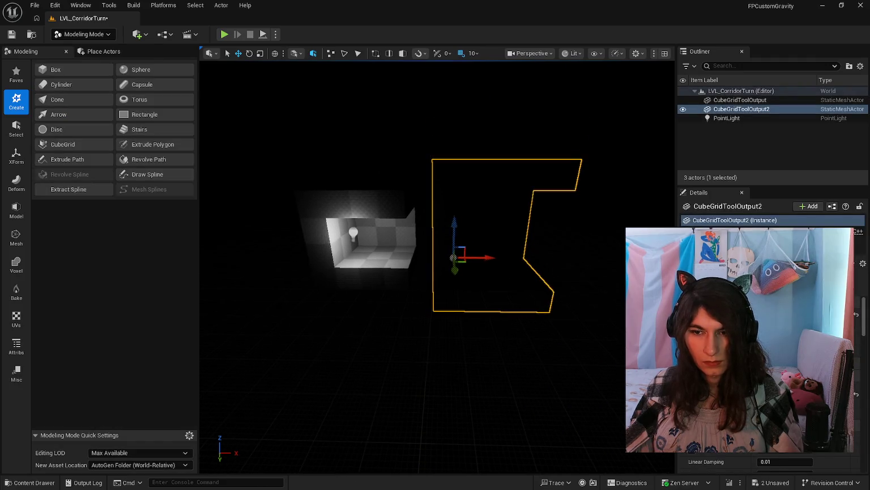
pyautogui.click(353, 238)
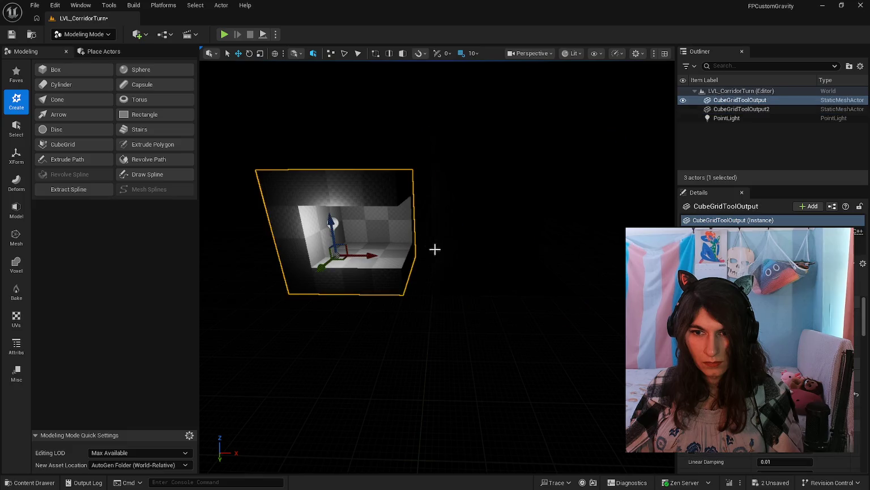
pyautogui.click(492, 254)
pyautogui.moveTo(493, 256); pyautogui.dragTo(379, 253)
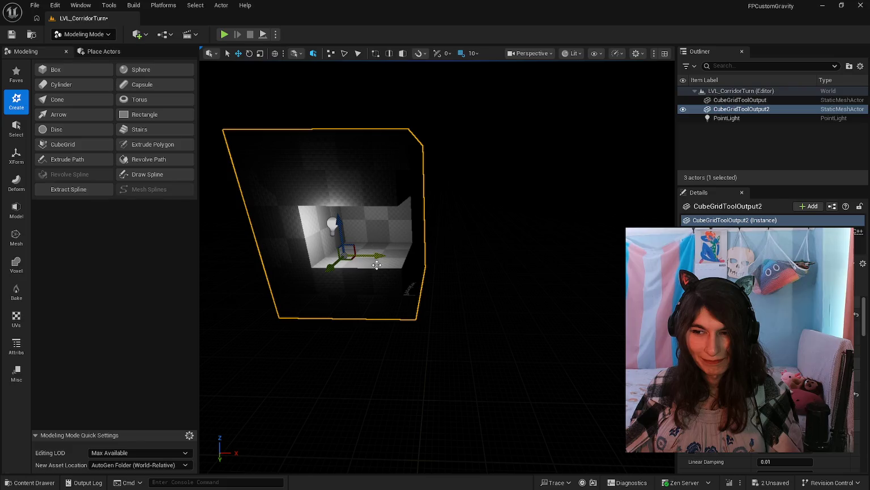
pyautogui.click(341, 255)
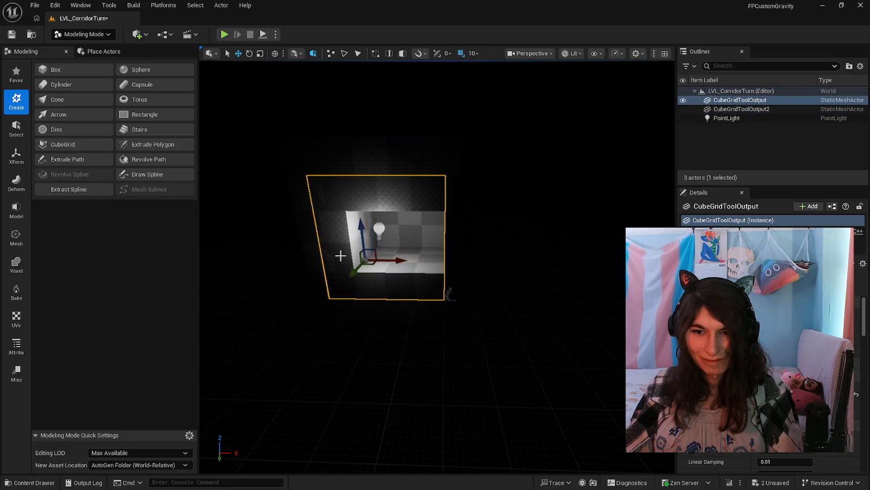
pyautogui.press('Delete')
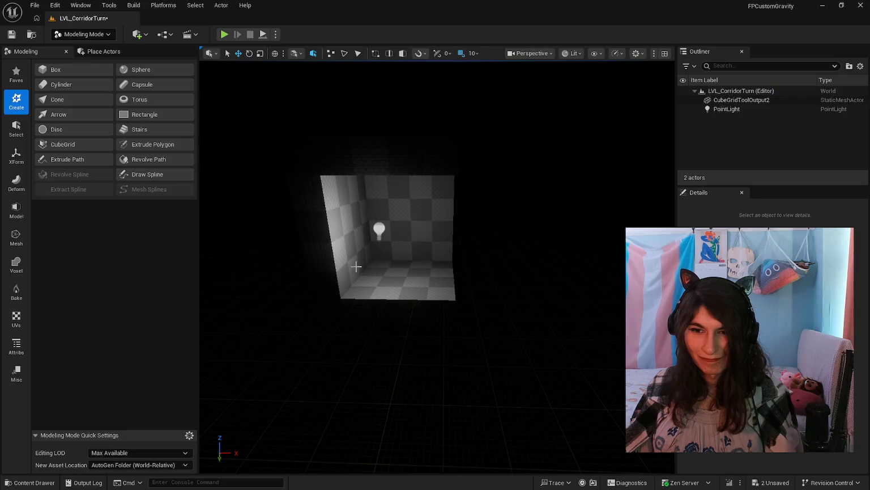
# Fly the view around and into CubeGridToolOutput2 to inspect the corridor.
pyautogui.click(373, 309)
pyautogui.moveTo(365, 348); pyautogui.dragTo(366, 337)
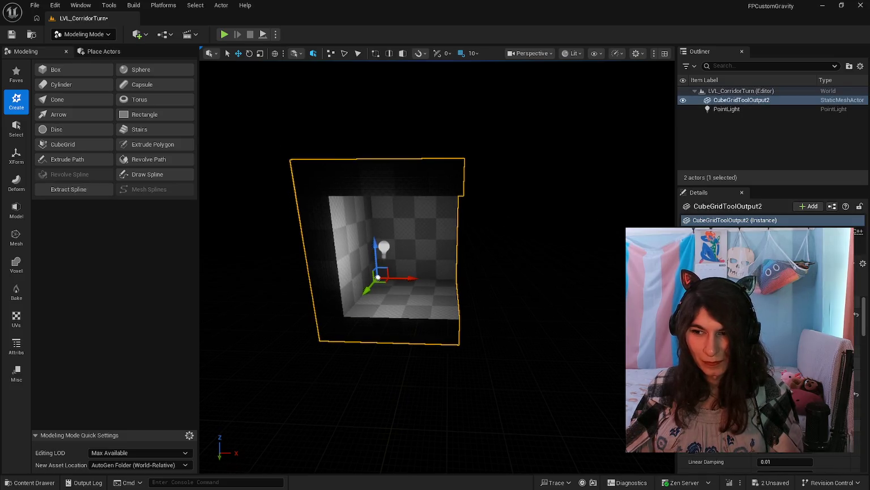
pyautogui.press('d')
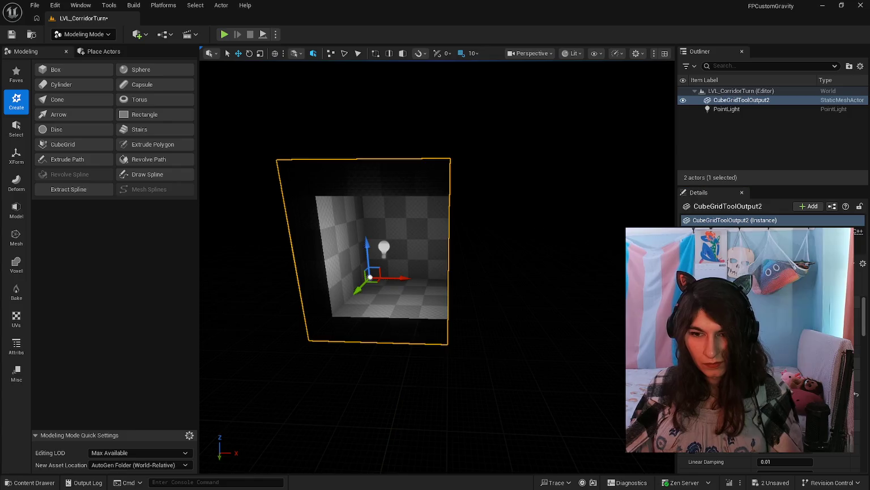
pyautogui.press('w')
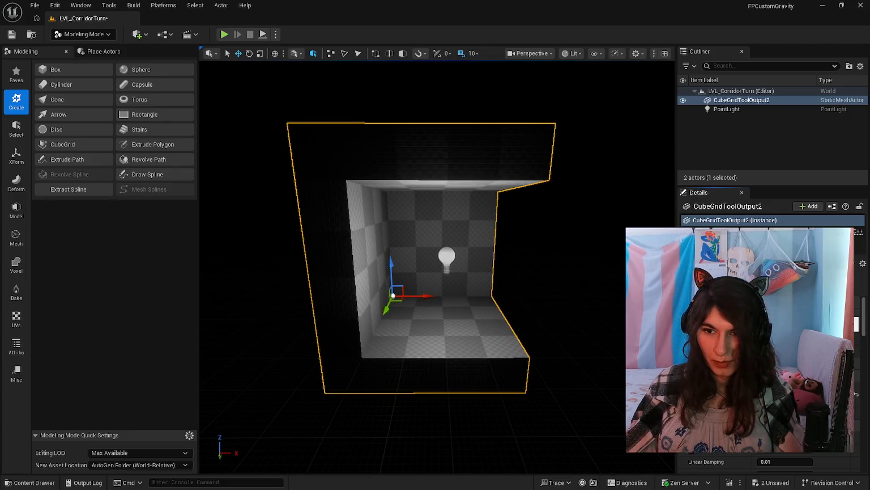
pyautogui.press('e')
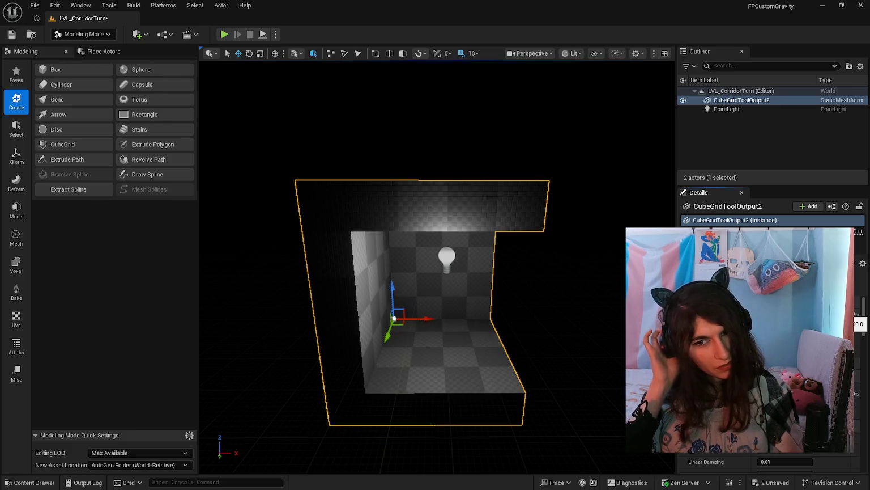
pyautogui.press('w')
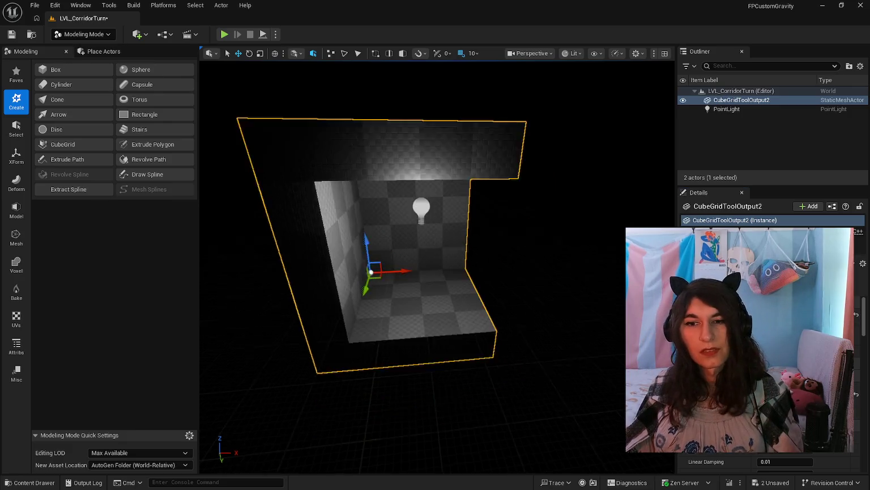
pyautogui.press('q')
pyautogui.press('q')
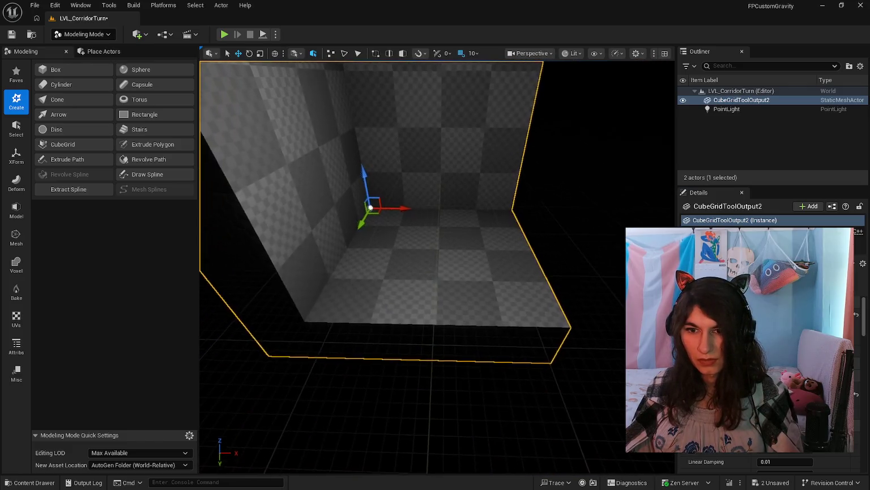
pyautogui.press('f')
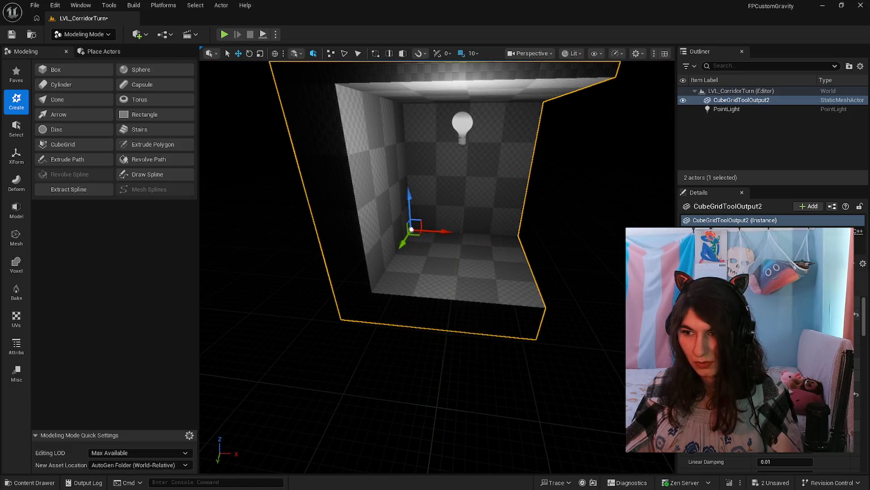
pyautogui.press('q')
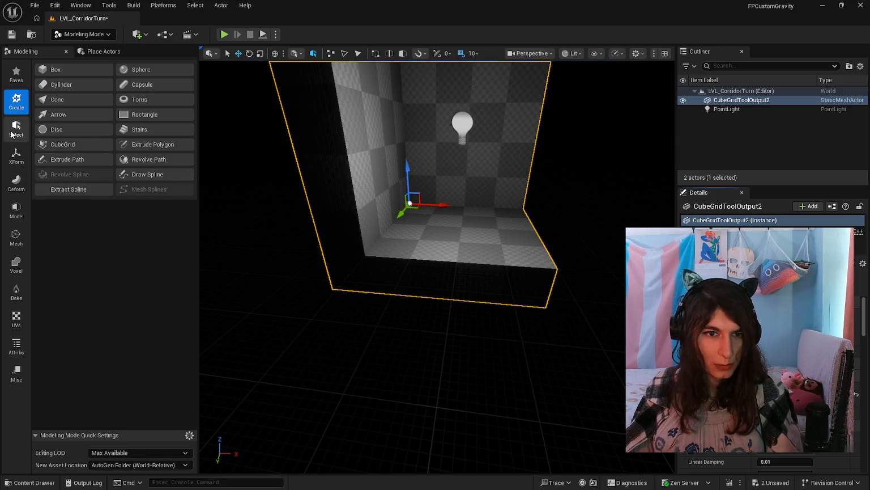
pyautogui.click(16, 128)
# Open Edit Pivot and try the bottom, back, top, front and left Box Position snaps.
pyautogui.click(13, 147)
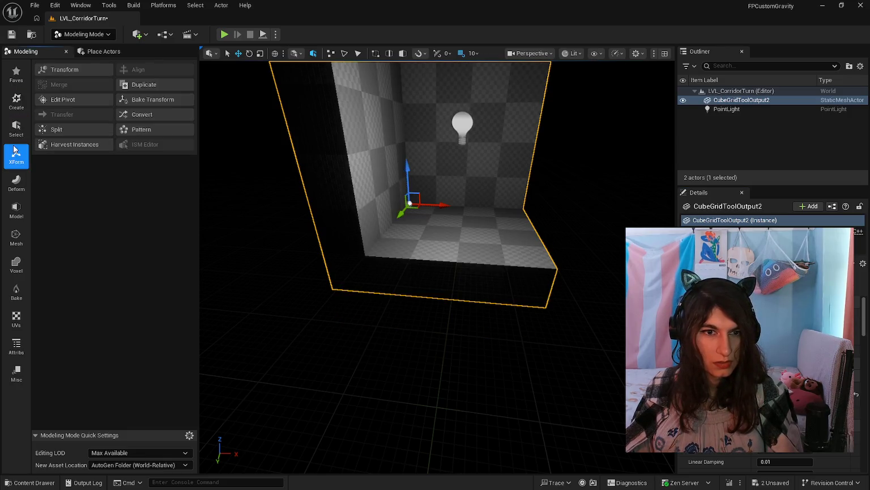
pyautogui.click(67, 100)
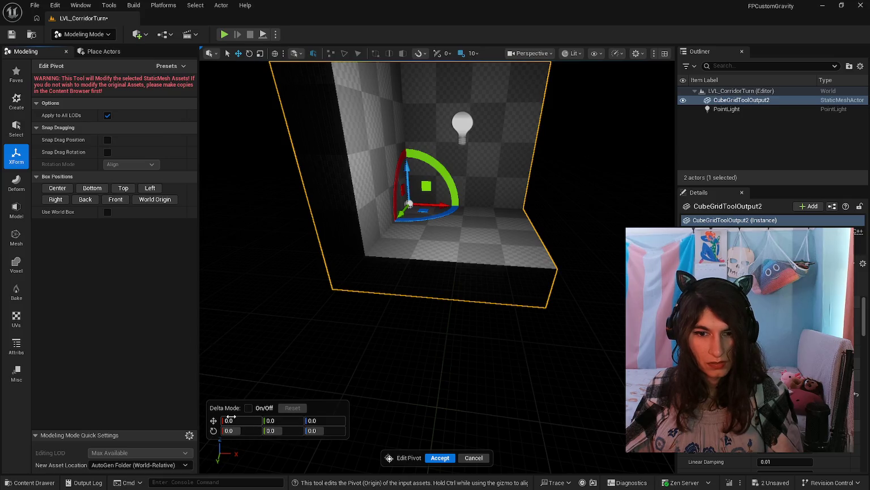
pyautogui.click(92, 190)
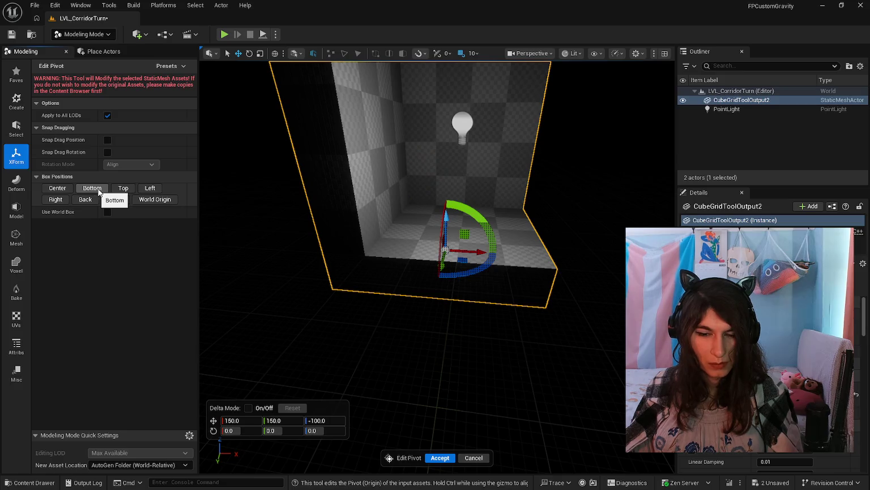
pyautogui.click(92, 199)
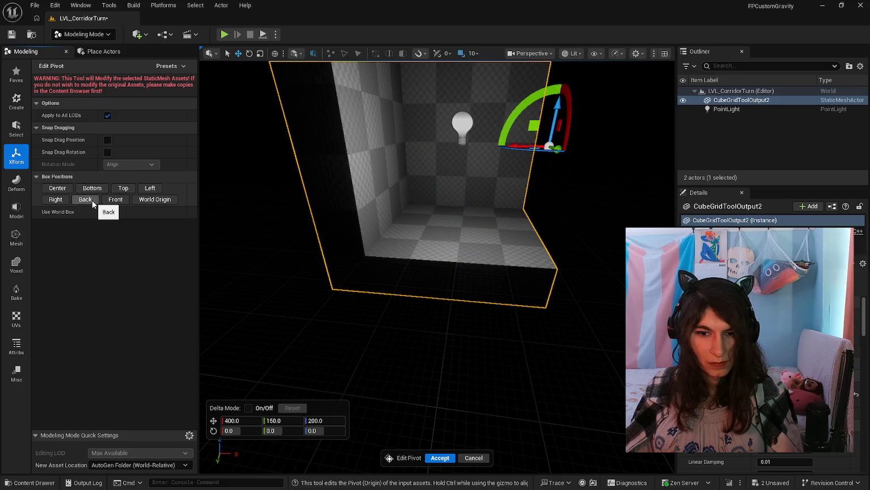
pyautogui.moveTo(397, 340)
pyautogui.mouseDown()
pyautogui.moveTo(249, 340)
pyautogui.moveTo(317, 340)
pyautogui.mouseUp()
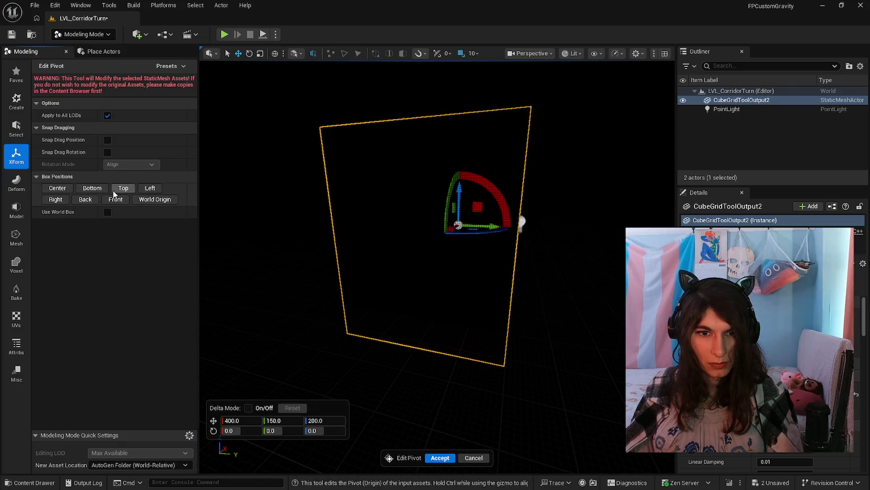
pyautogui.click(100, 191)
pyautogui.click(111, 200)
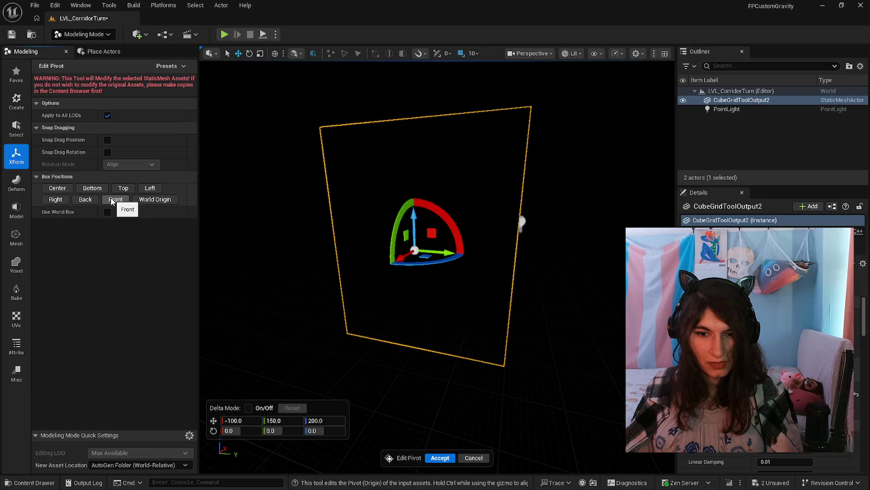
pyautogui.click(149, 191)
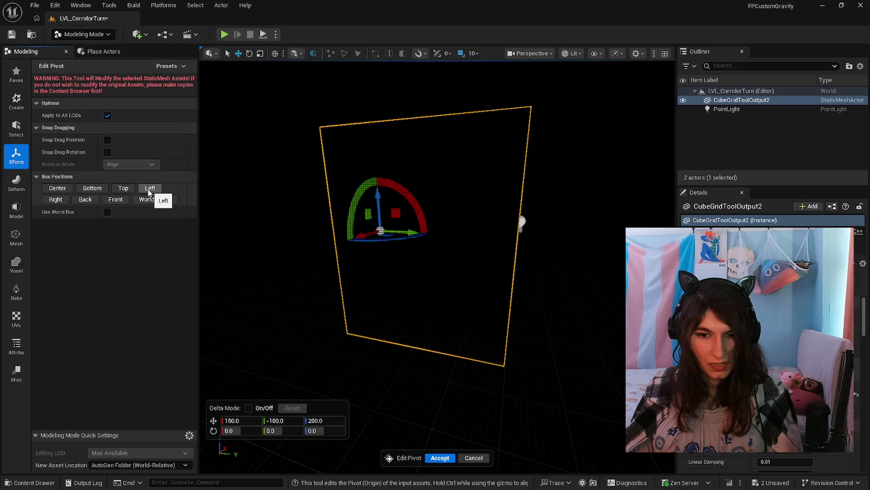
# Enter -100 for the pivot X and Z, placing it at -100, -100, -100, and accept.
pyautogui.click(229, 420)
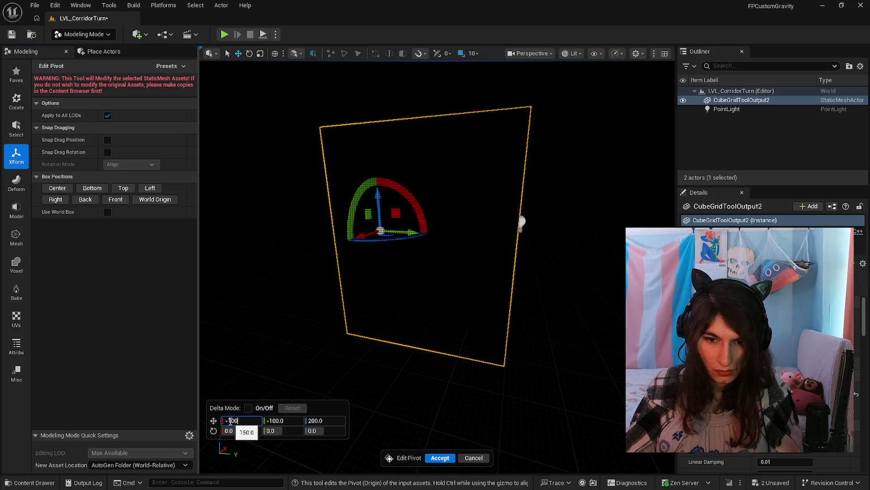
pyautogui.press('Tab')
pyautogui.press('Tab')
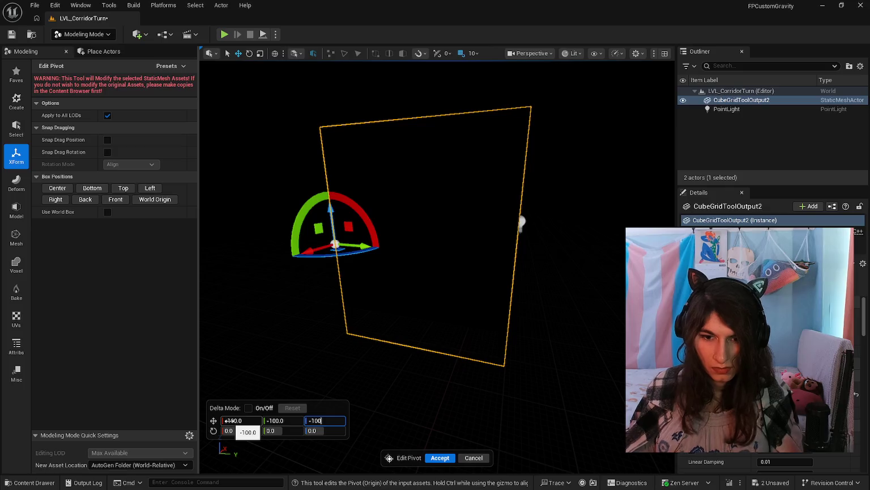
pyautogui.press('Return')
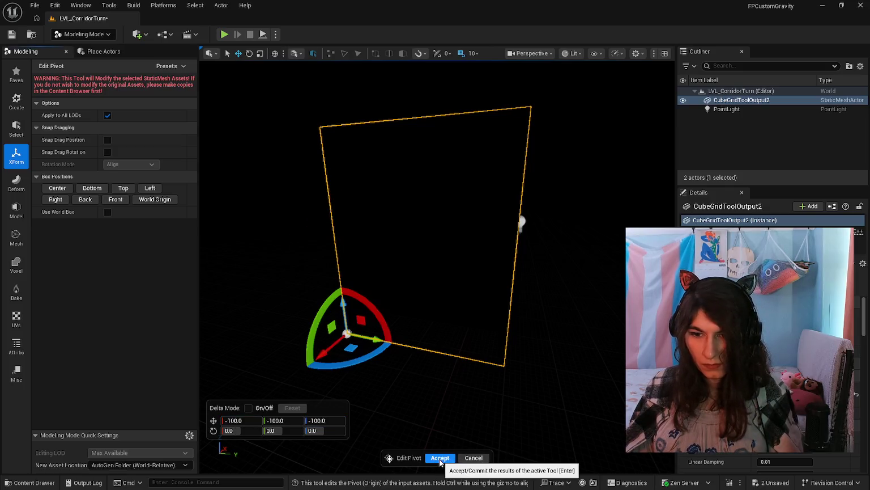
pyautogui.click(440, 458)
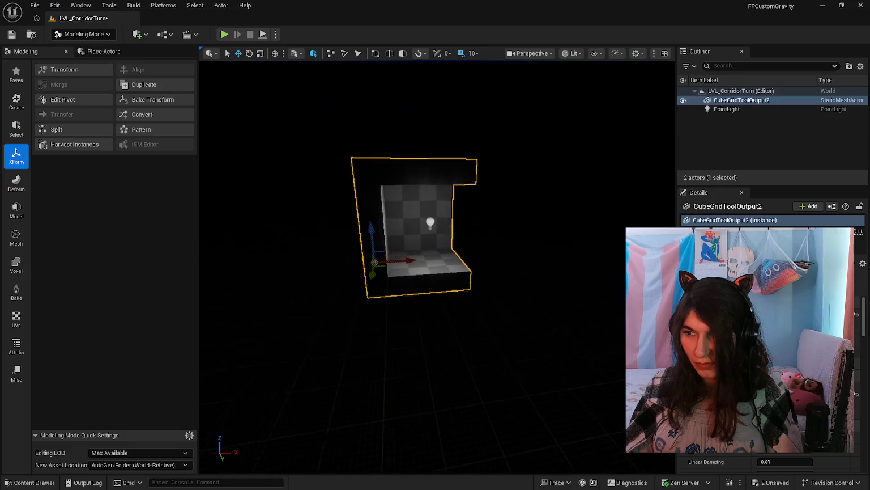
# Locate the point light inside the corridor mesh and delete it.
pyautogui.press('w')
pyautogui.moveTo(419, 397); pyautogui.dragTo(420, 397)
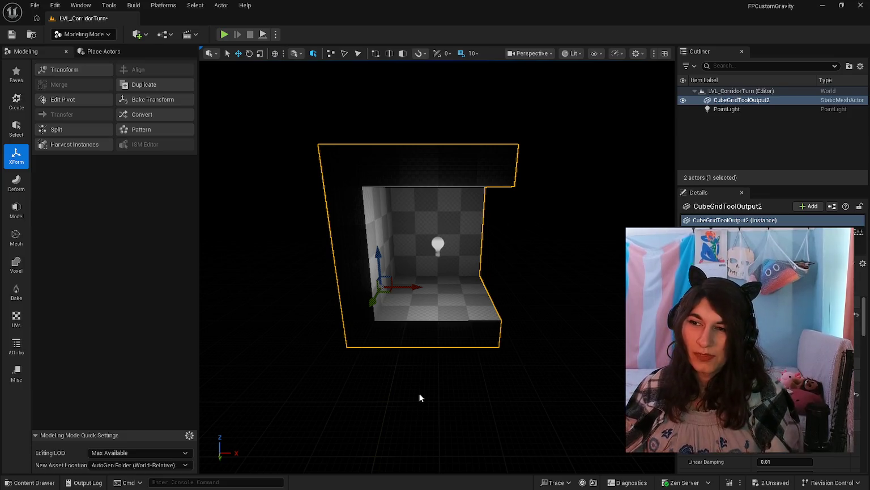
pyautogui.moveTo(419, 393); pyautogui.dragTo(409, 351)
pyautogui.press('f')
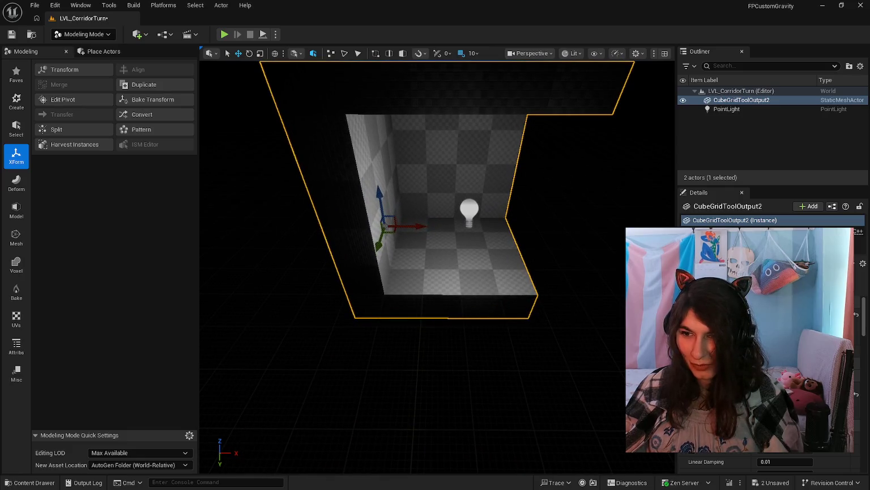
pyautogui.moveTo(475, 322); pyautogui.dragTo(475, 322)
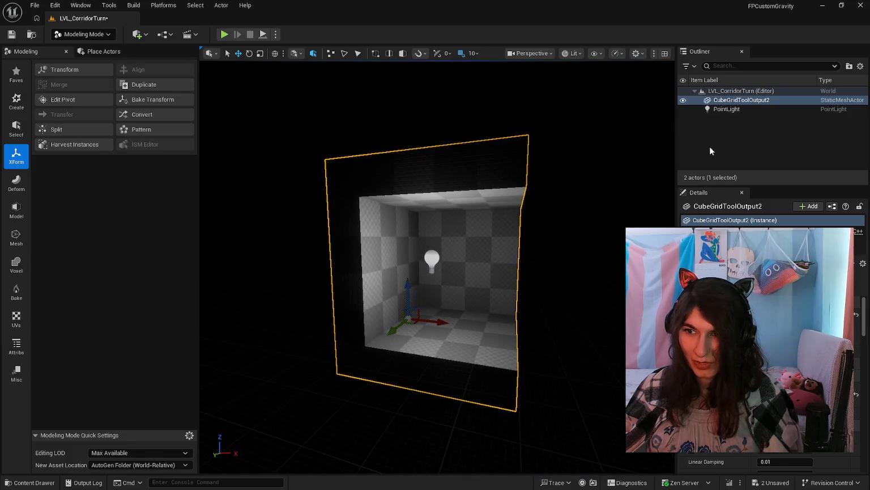
pyautogui.doubleClick(706, 110)
pyautogui.moveTo(426, 272); pyautogui.dragTo(442, 268)
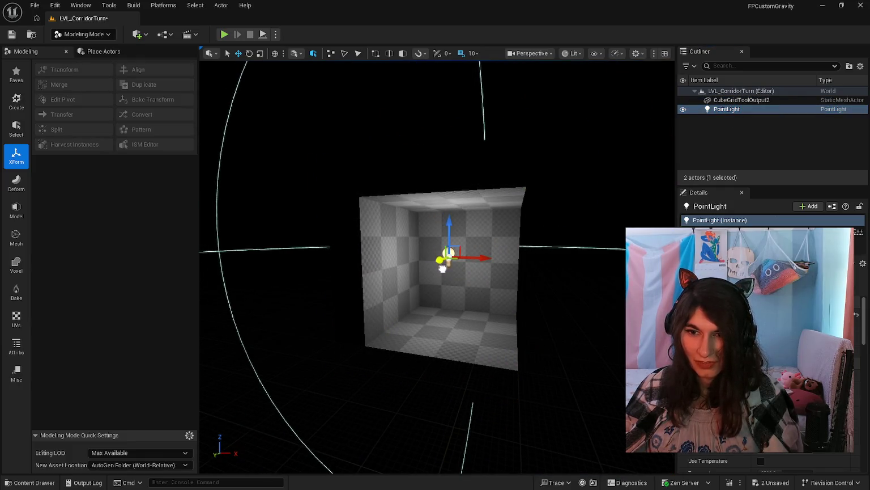
pyautogui.press('Delete')
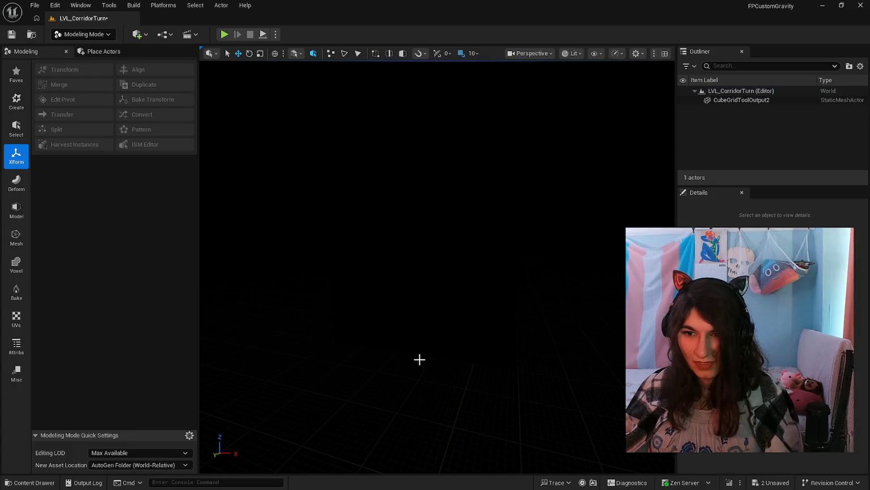
# Save LVL_CorridorTurn and open LVL_CorridorTJunction, answering the save prompt.
pyautogui.hotkey('ctrl', 's')
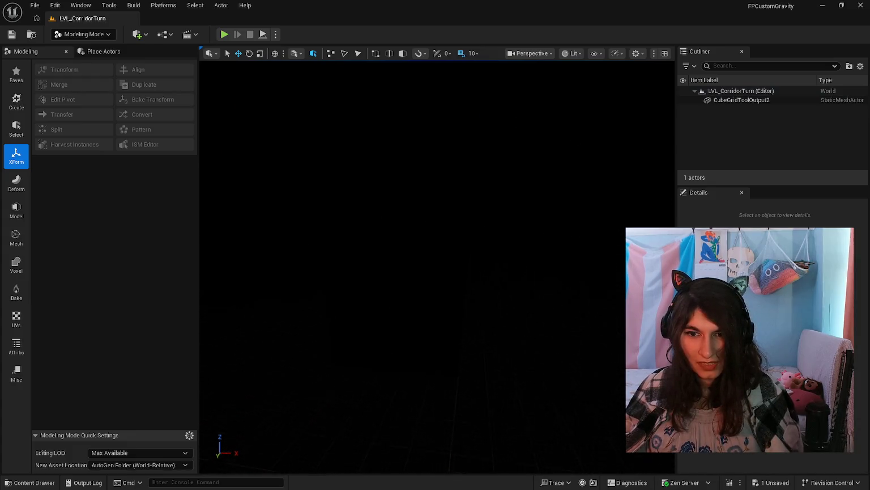
pyautogui.click(26, 482)
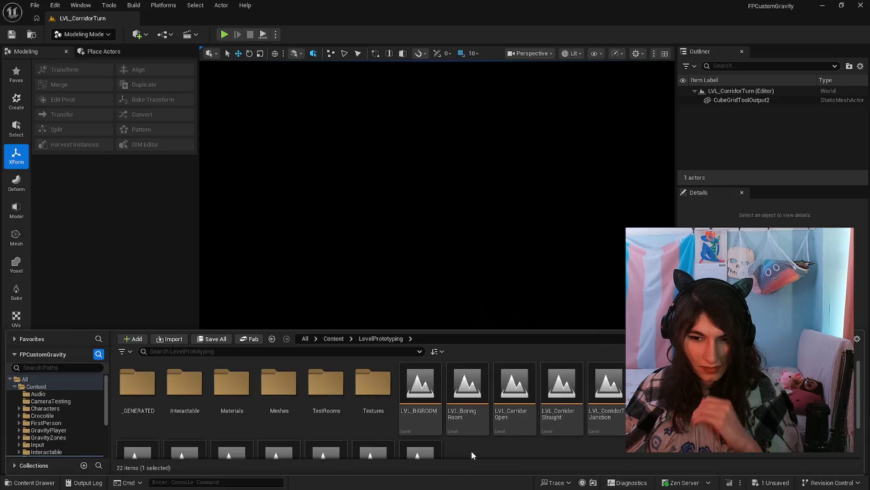
pyautogui.doubleClick(606, 388)
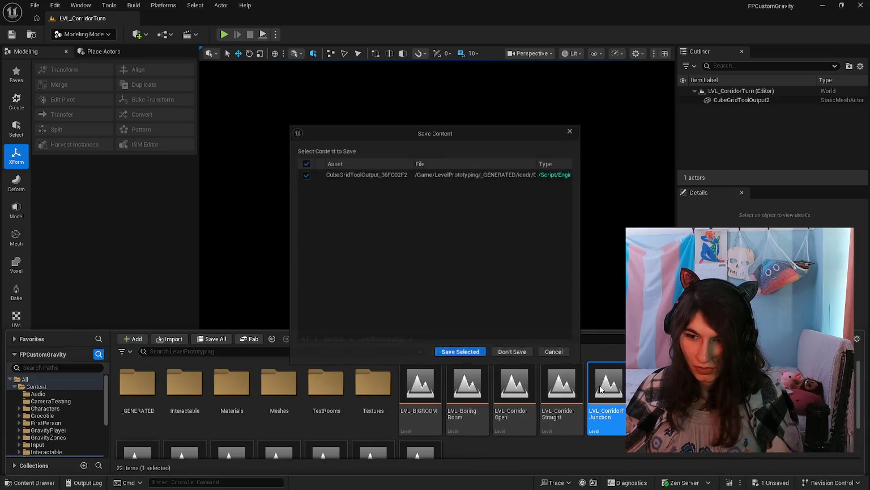
pyautogui.click(459, 352)
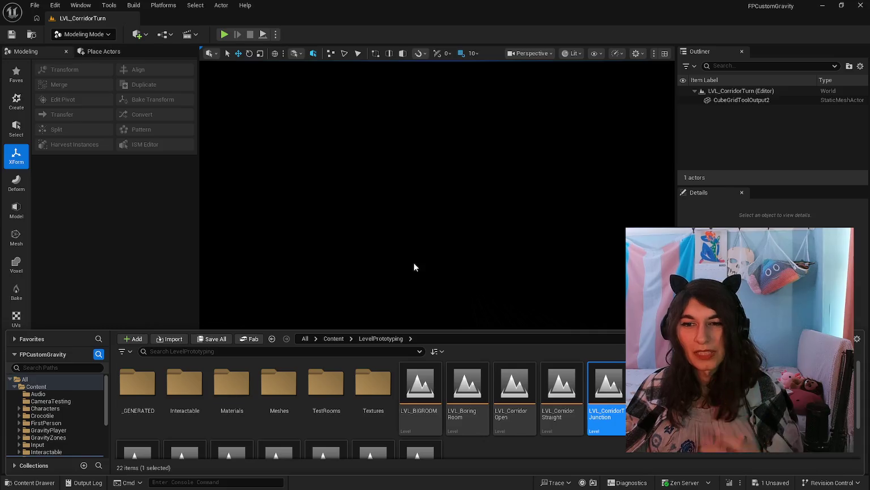
pyautogui.click(33, 482)
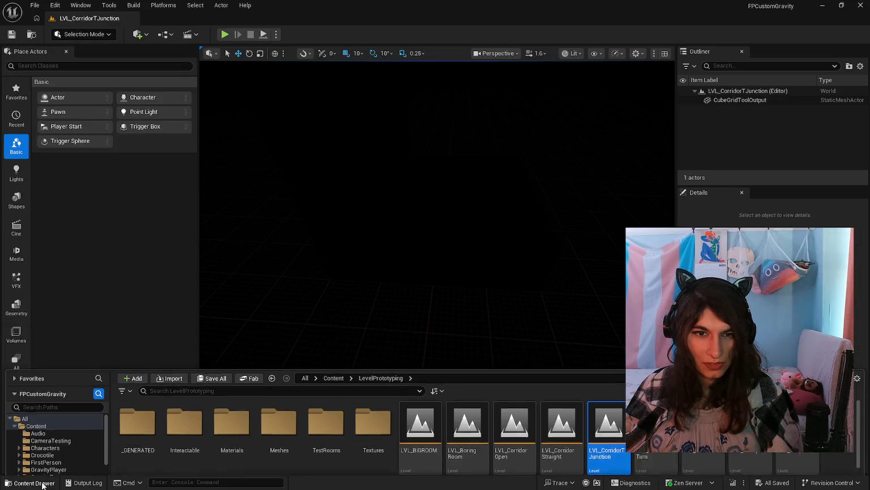
# Place a point light in the T-junction level and slide it along Y.
pyautogui.moveTo(134, 113)
pyautogui.mouseDown()
pyautogui.moveTo(410, 258)
pyautogui.moveTo(445, 155)
pyautogui.moveTo(452, 162)
pyautogui.moveTo(455, 98)
pyautogui.moveTo(442, 136)
pyautogui.moveTo(430, 113)
pyautogui.moveTo(442, 221)
pyautogui.moveTo(448, 175)
pyautogui.moveTo(446, 191)
pyautogui.mouseUp()
pyautogui.moveTo(441, 334)
pyautogui.mouseDown()
pyautogui.moveTo(441, 368)
pyautogui.moveTo(334, 303)
pyautogui.mouseUp()
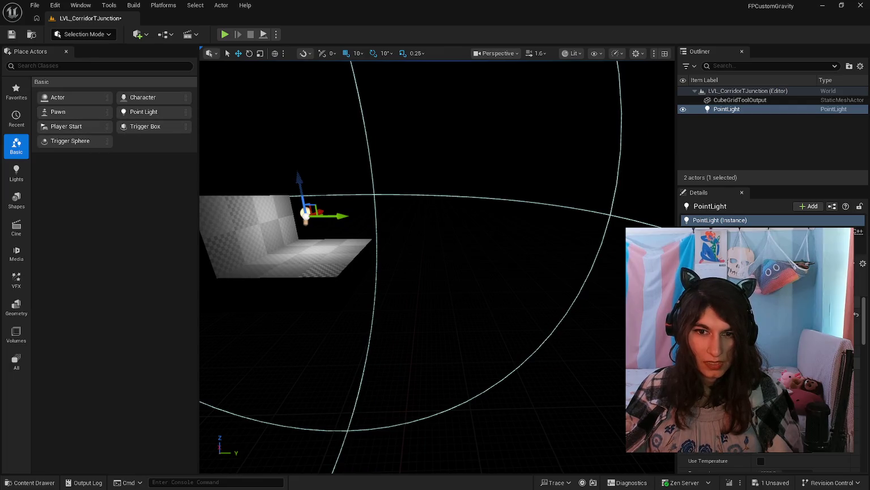
pyautogui.rightClick(726, 111)
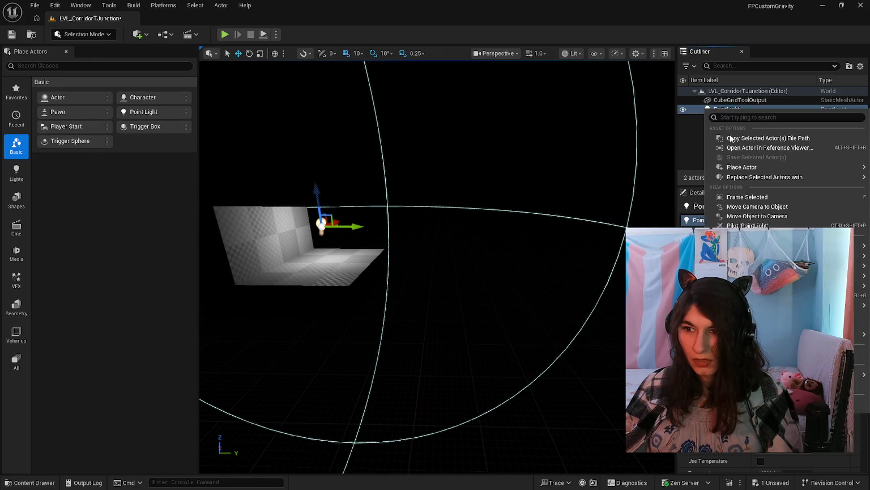
pyautogui.moveTo(794, 275)
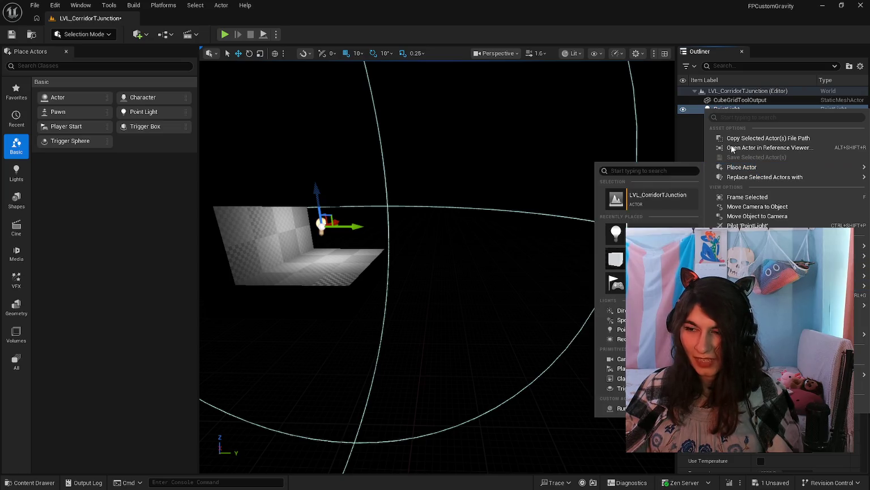
pyautogui.click(684, 135)
pyautogui.rightClick(720, 110)
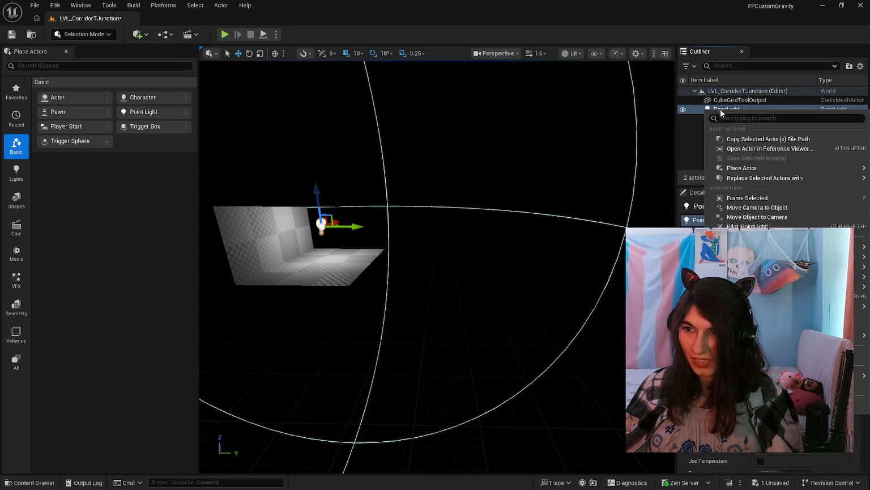
pyautogui.click(724, 110)
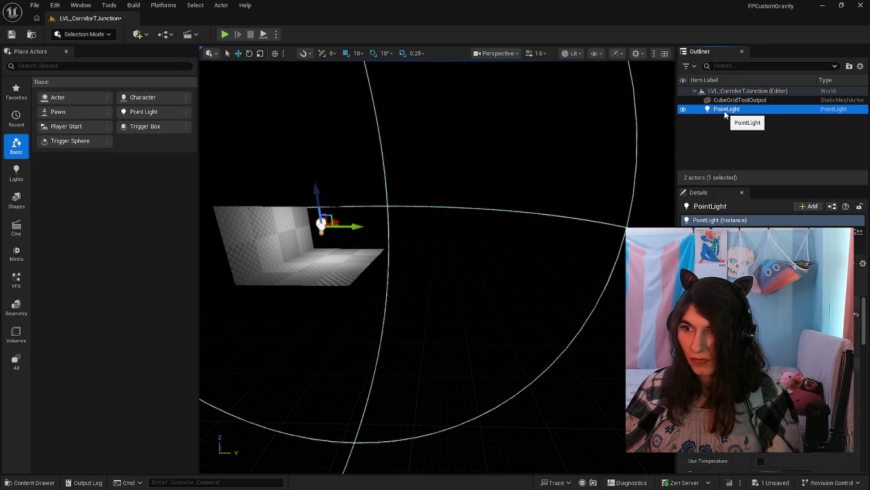
pyautogui.click(719, 120)
pyautogui.rightClick(719, 119)
pyautogui.click(711, 126)
pyautogui.click(740, 111)
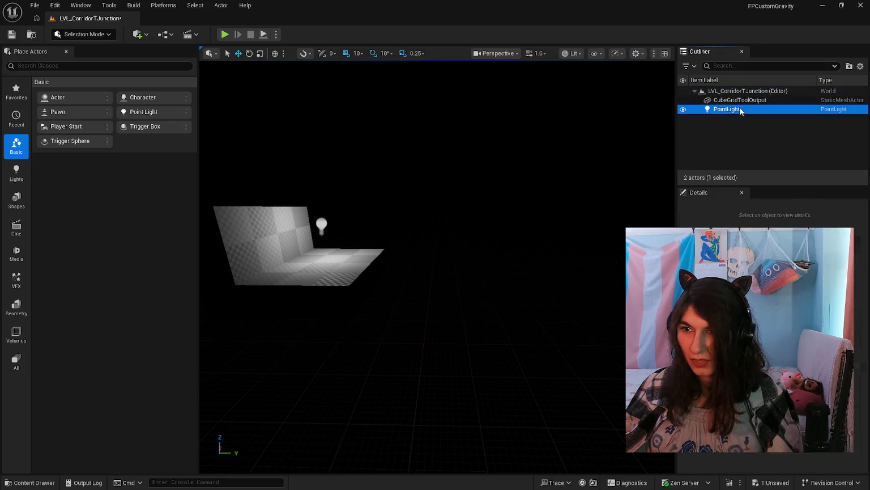
pyautogui.rightClick(740, 110)
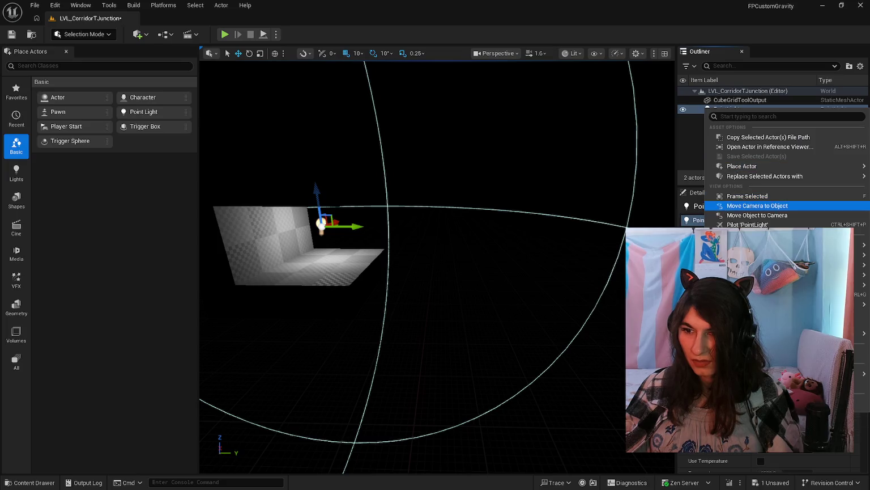
pyautogui.click(152, 262)
# Add a second point light, PointLight2, and move it further right along Y.
pyautogui.moveTo(133, 112)
pyautogui.mouseDown()
pyautogui.moveTo(233, 171)
pyautogui.moveTo(309, 243)
pyautogui.mouseUp()
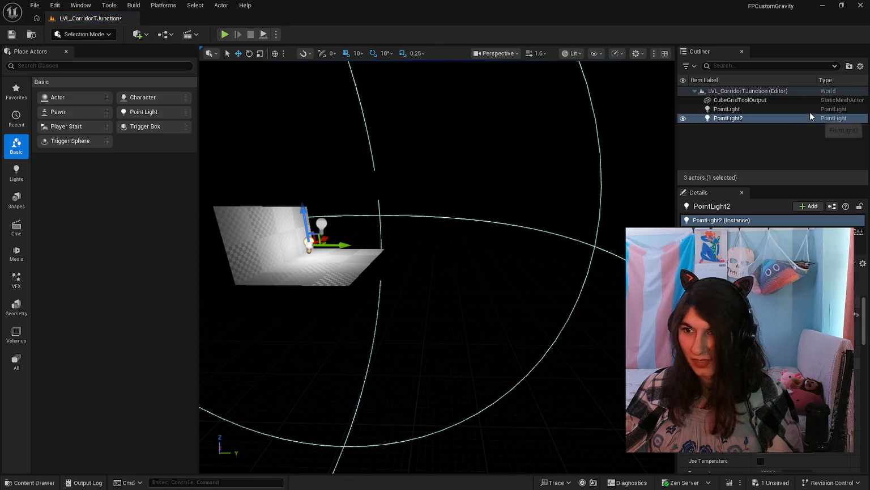
pyautogui.click(809, 111)
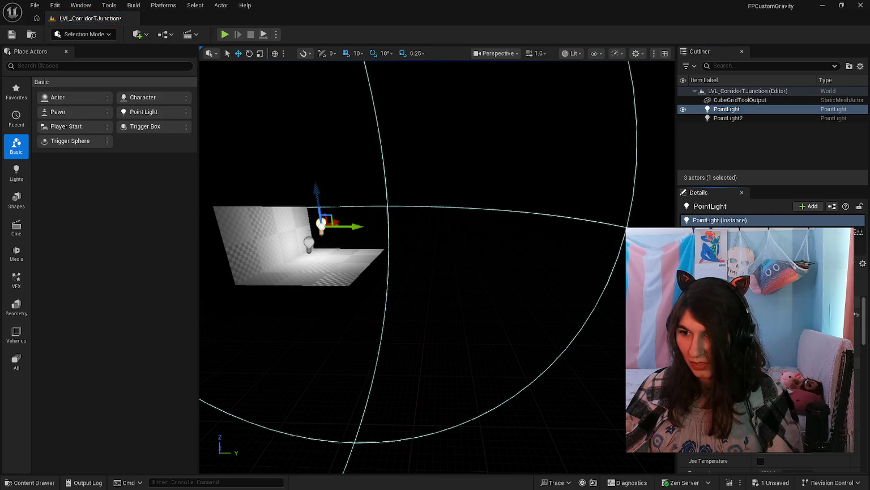
pyautogui.click(727, 118)
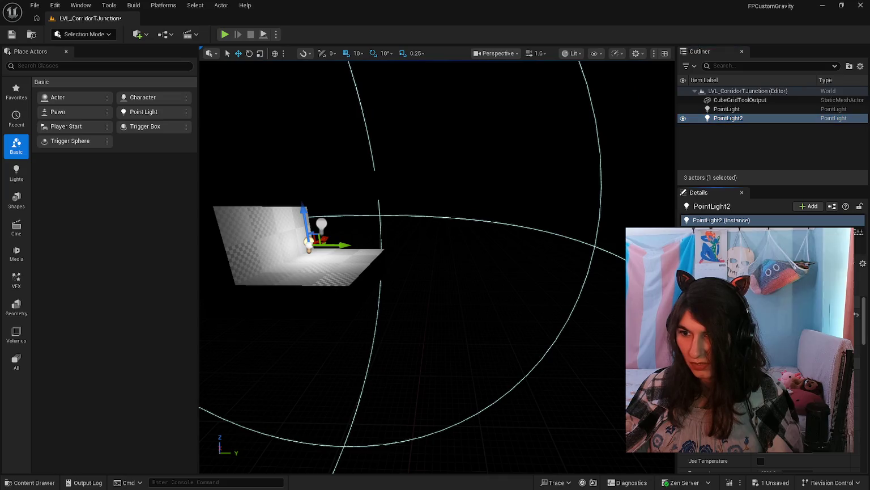
pyautogui.moveTo(355, 234)
pyautogui.mouseDown()
pyautogui.moveTo(531, 236)
pyautogui.moveTo(527, 210)
pyautogui.moveTo(530, 229)
pyautogui.mouseUp()
pyautogui.moveTo(397, 255)
pyautogui.mouseDown()
pyautogui.moveTo(470, 238)
pyautogui.moveTo(493, 244)
pyautogui.moveTo(447, 302)
pyautogui.mouseUp()
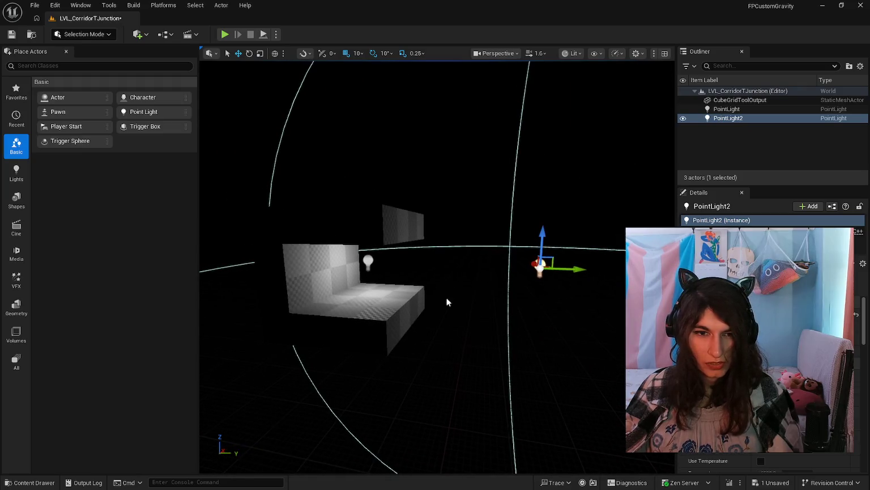
pyautogui.click(16, 118)
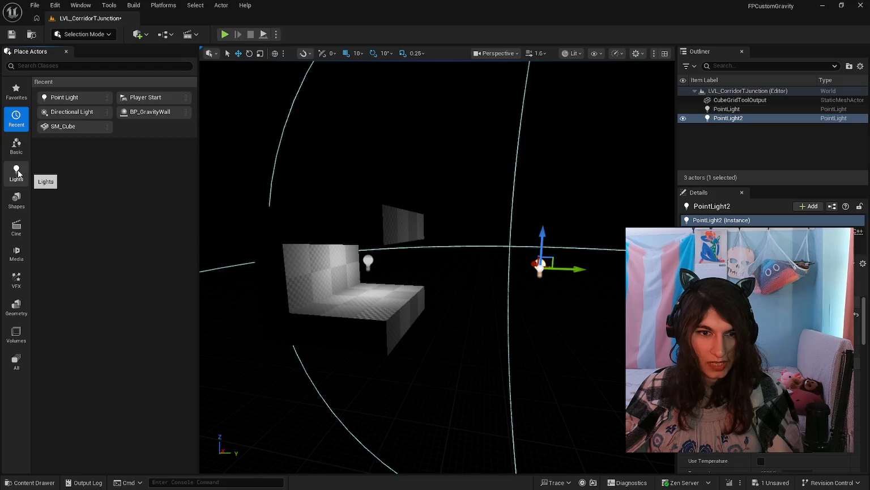
pyautogui.moveTo(324, 301); pyautogui.dragTo(326, 299)
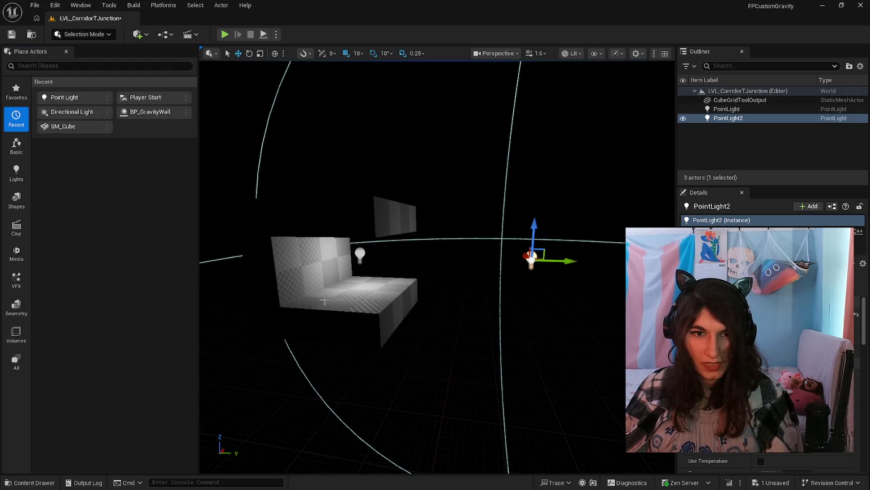
pyautogui.hotkey('shift', '5')
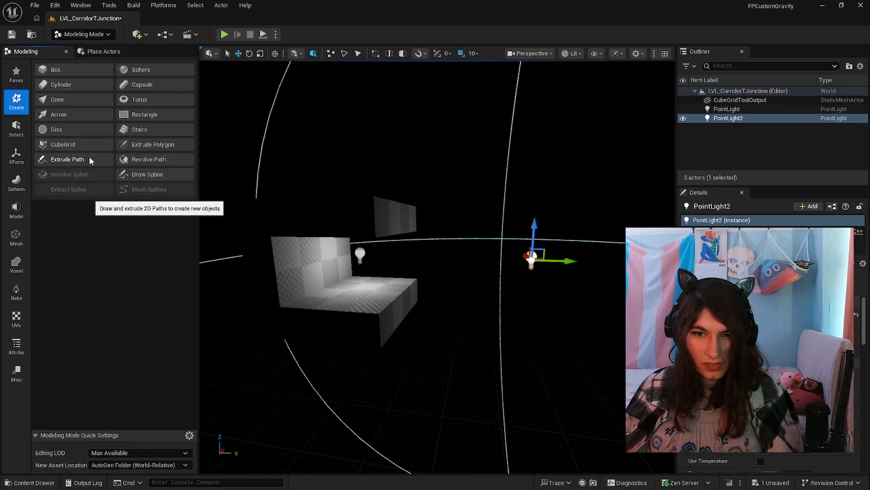
# Raise a 5x4 floor block and a 1x4 wall strip in Cube Grid, then accept the mesh.
pyautogui.click(89, 145)
pyautogui.moveTo(323, 334)
pyautogui.mouseDown()
pyautogui.moveTo(367, 296)
pyautogui.moveTo(507, 269)
pyautogui.moveTo(483, 260)
pyautogui.moveTo(502, 264)
pyautogui.mouseUp()
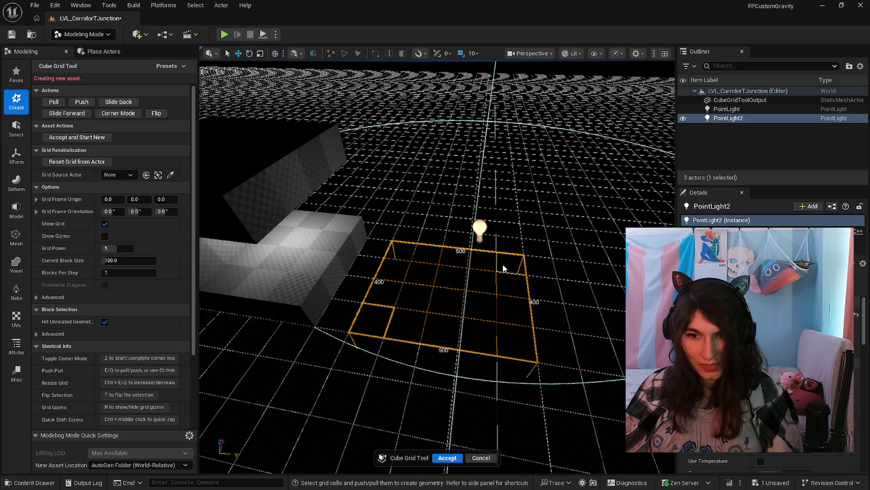
pyautogui.press('e')
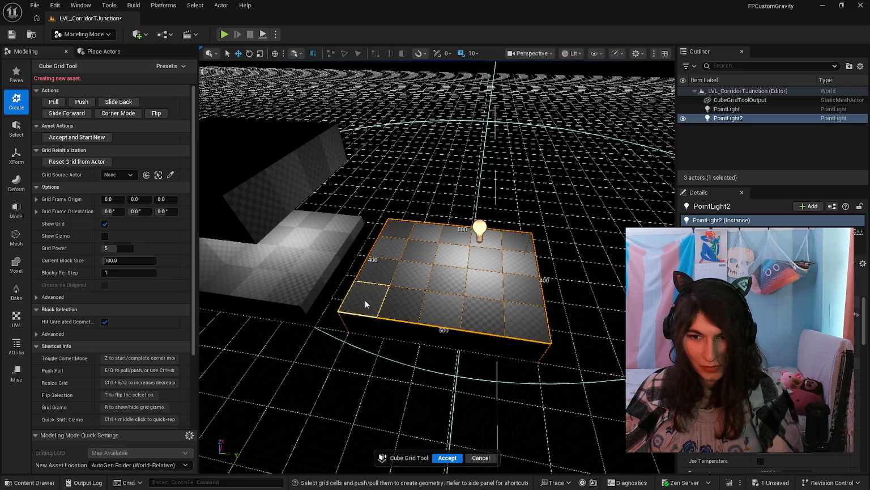
pyautogui.moveTo(365, 300)
pyautogui.mouseDown()
pyautogui.moveTo(398, 227)
pyautogui.moveTo(363, 317)
pyautogui.mouseUp()
pyautogui.press('e')
pyautogui.press('e')
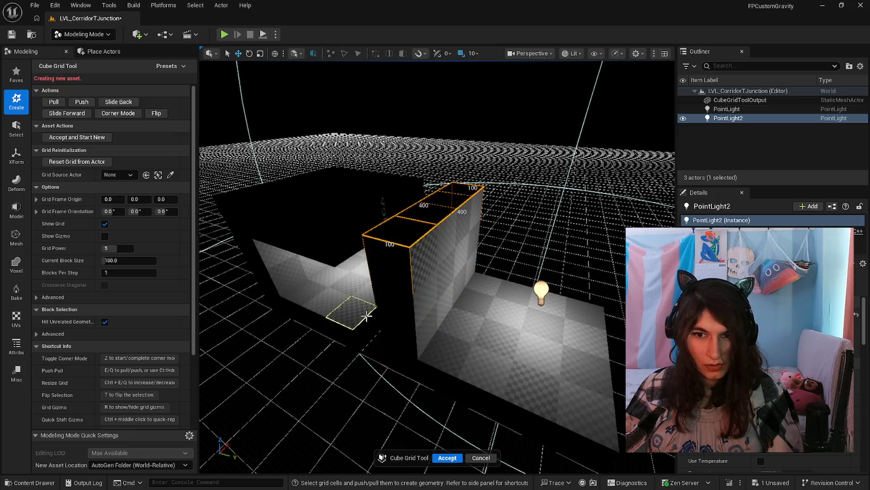
pyautogui.press('e')
pyautogui.press('e')
pyautogui.moveTo(424, 154); pyautogui.dragTo(483, 128)
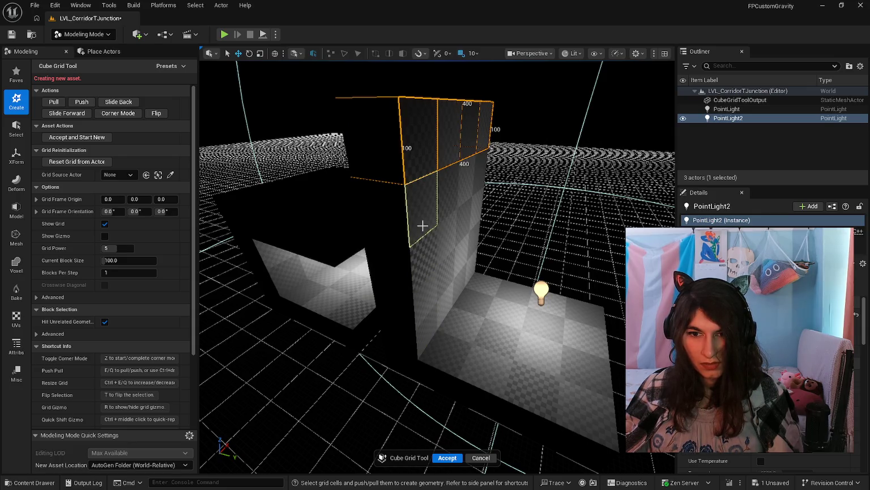
pyautogui.hotkey('ctrl', 'z')
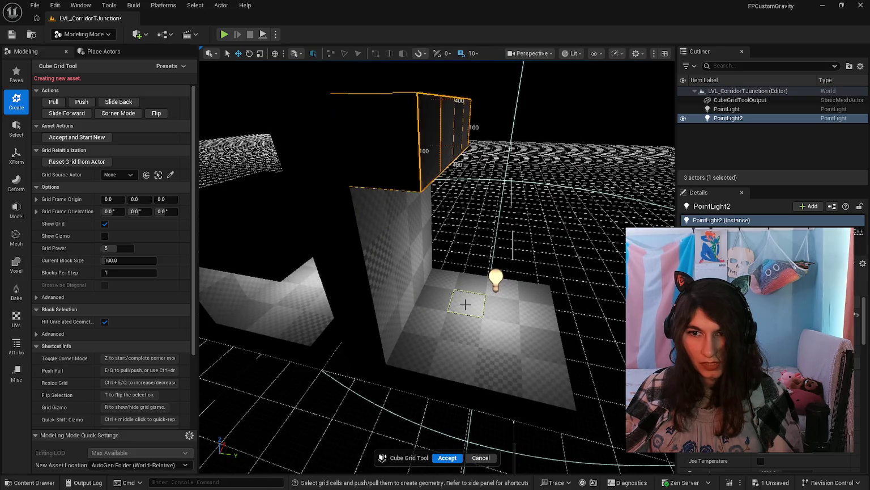
pyautogui.moveTo(464, 304)
pyautogui.mouseDown()
pyautogui.moveTo(433, 323)
pyautogui.moveTo(396, 315)
pyautogui.moveTo(442, 323)
pyautogui.moveTo(435, 292)
pyautogui.moveTo(415, 301)
pyautogui.moveTo(465, 307)
pyautogui.mouseUp()
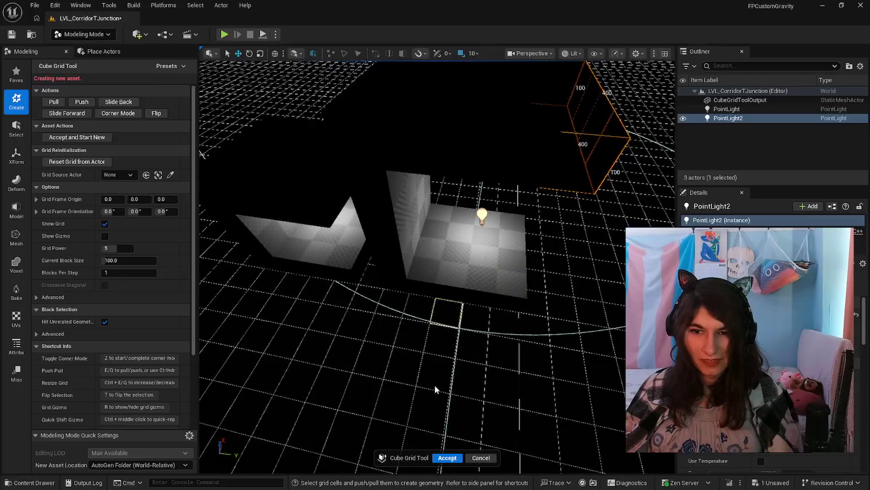
pyautogui.click(447, 458)
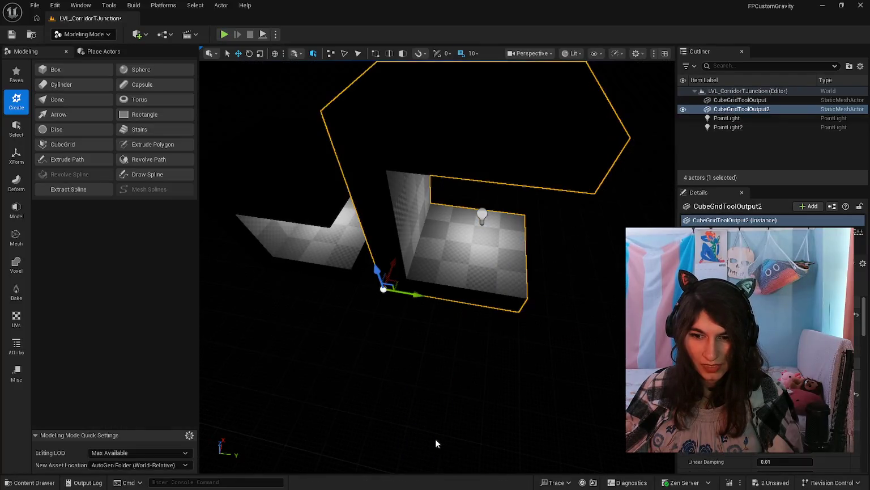
# Delete the old CubeGridToolOutput mesh, keeping CubeGridToolOutput2 as the corridor mesh.
pyautogui.moveTo(368, 196); pyautogui.dragTo(369, 196)
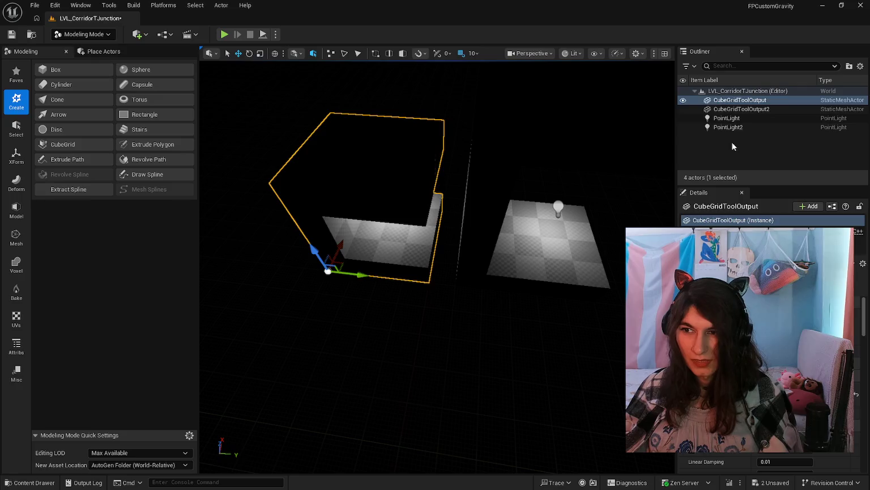
pyautogui.press('Delete')
pyautogui.click(731, 99)
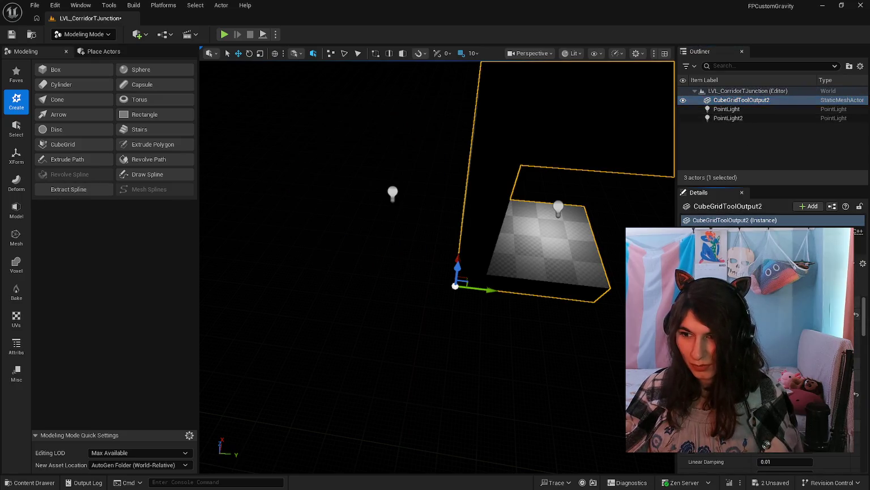
pyautogui.hotkey('ctrl', 'z')
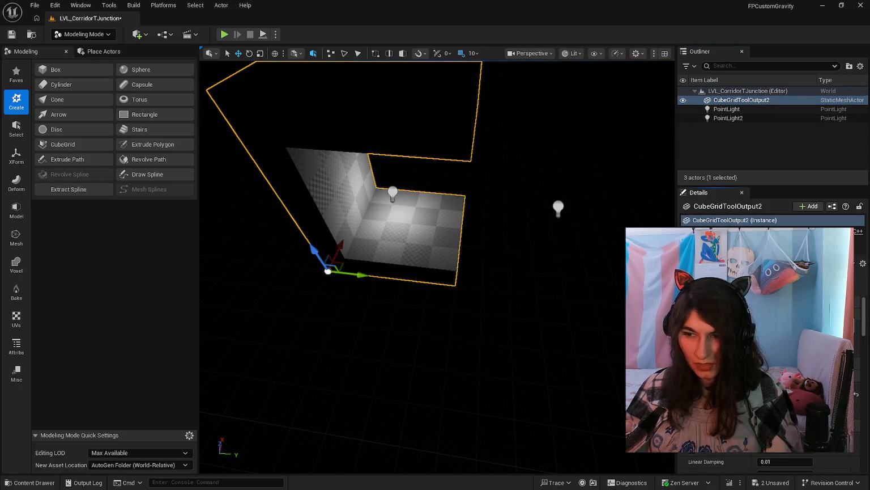
pyautogui.hotkey('ctrl', 'z')
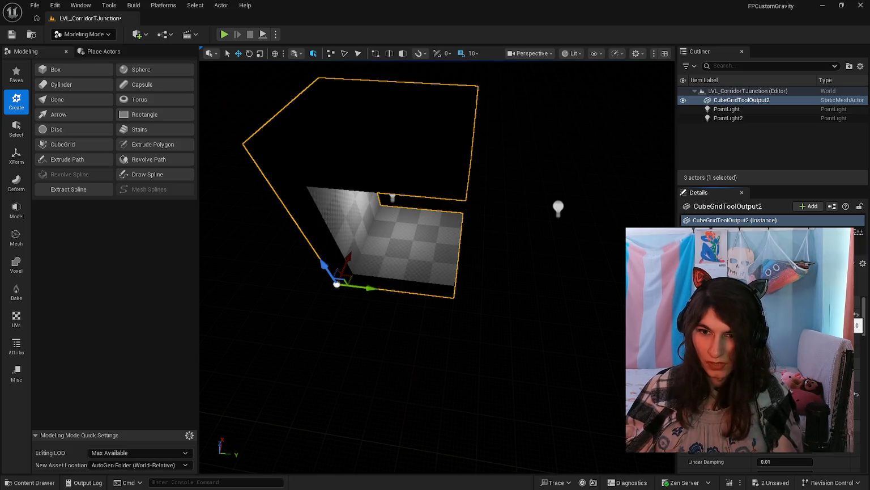
pyautogui.moveTo(453, 255); pyautogui.dragTo(450, 263)
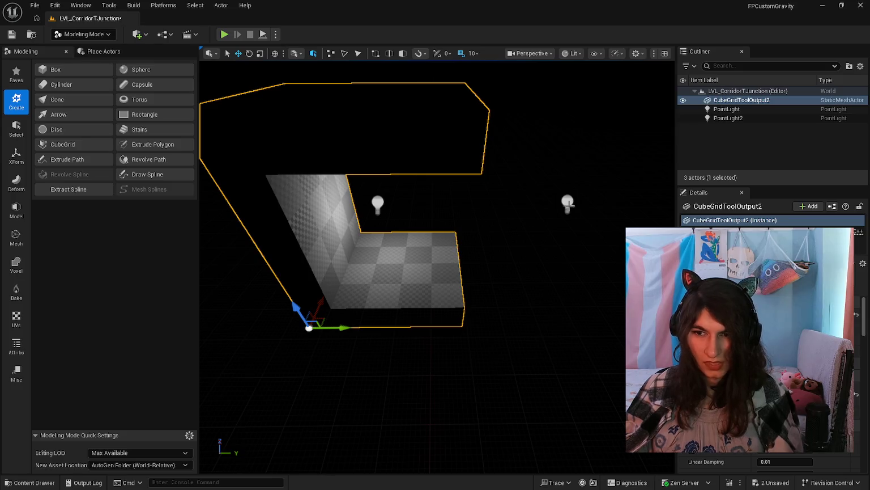
# Delete both point lights and save the LVL_CorridorTJunction level.
pyautogui.click(567, 203)
pyautogui.press('Delete')
pyautogui.click(375, 201)
pyautogui.press('Delete')
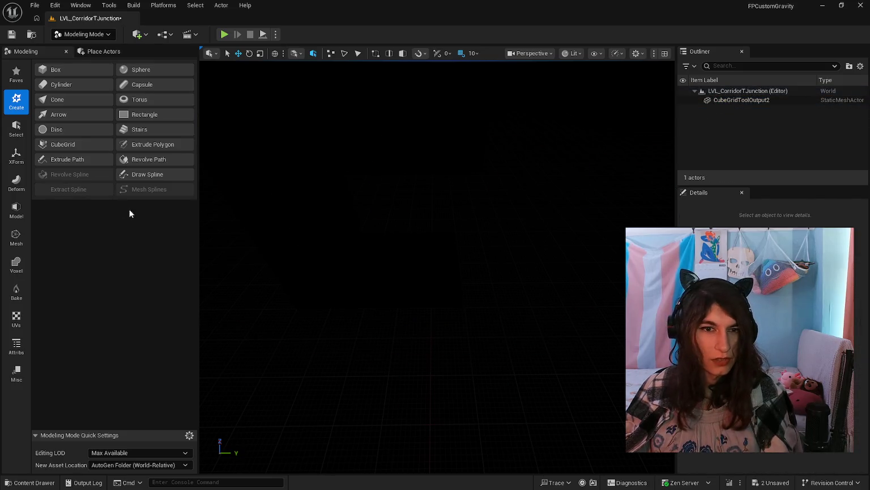
pyautogui.hotkey('ctrl', 's')
pyautogui.click(37, 483)
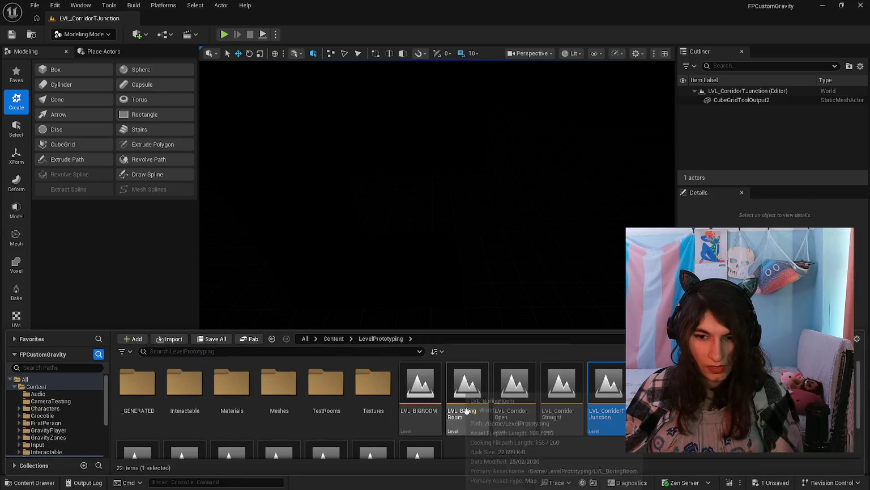
# Open the LVL_CorridorOpen level, saving the generated mesh when prompted.
pyautogui.click(513, 391)
pyautogui.doubleClick(513, 390)
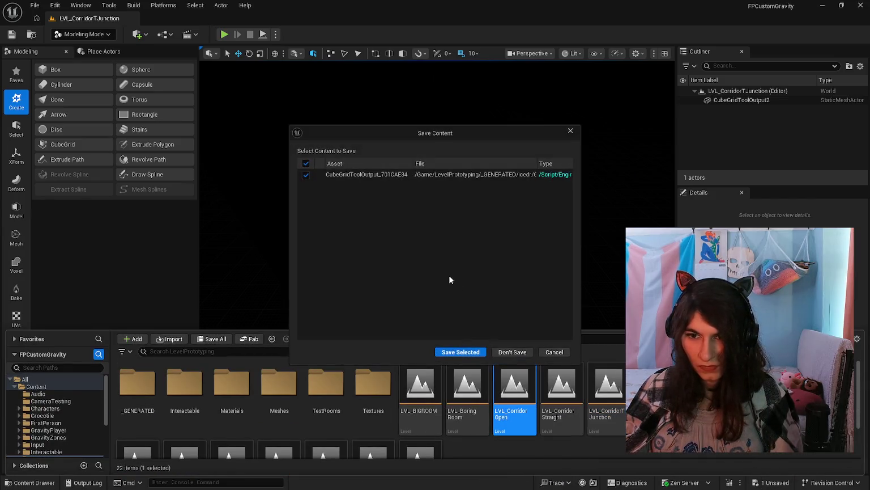
pyautogui.click(455, 352)
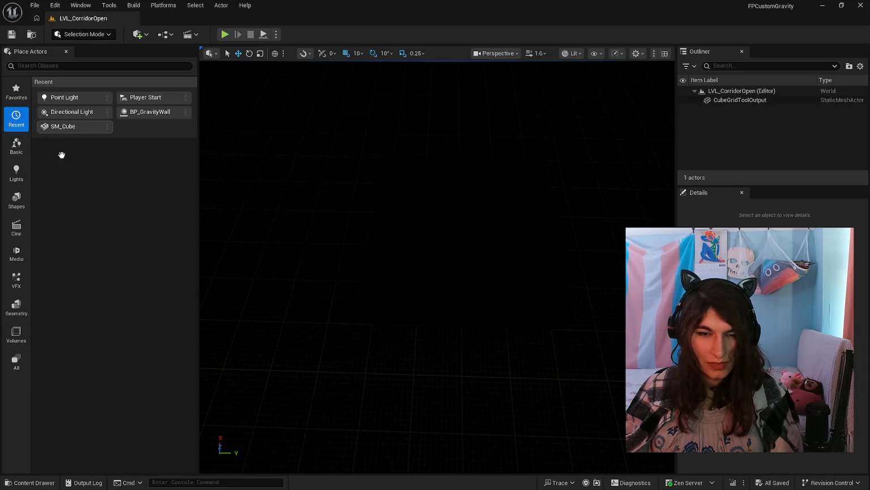
# Place a point light just above the corridor's checkered floor.
pyautogui.moveTo(63, 101)
pyautogui.mouseDown()
pyautogui.moveTo(381, 219)
pyautogui.moveTo(476, 218)
pyautogui.mouseUp()
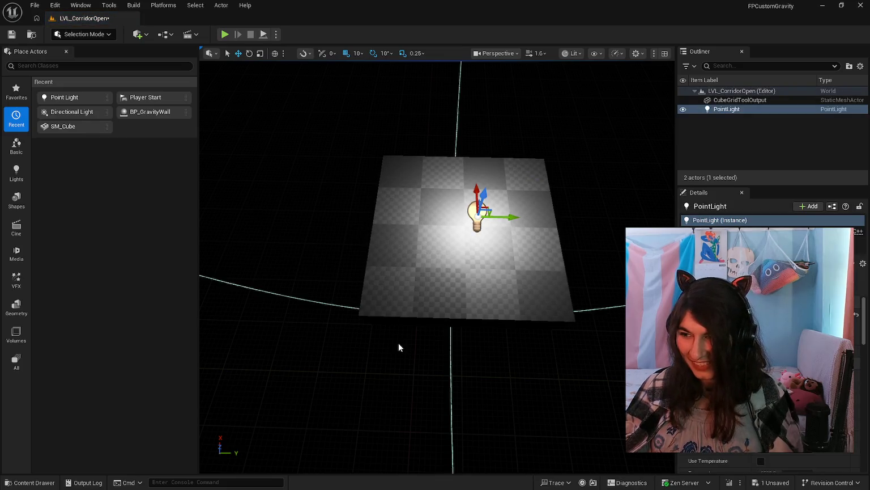
pyautogui.hotkey('ctrl', 'z')
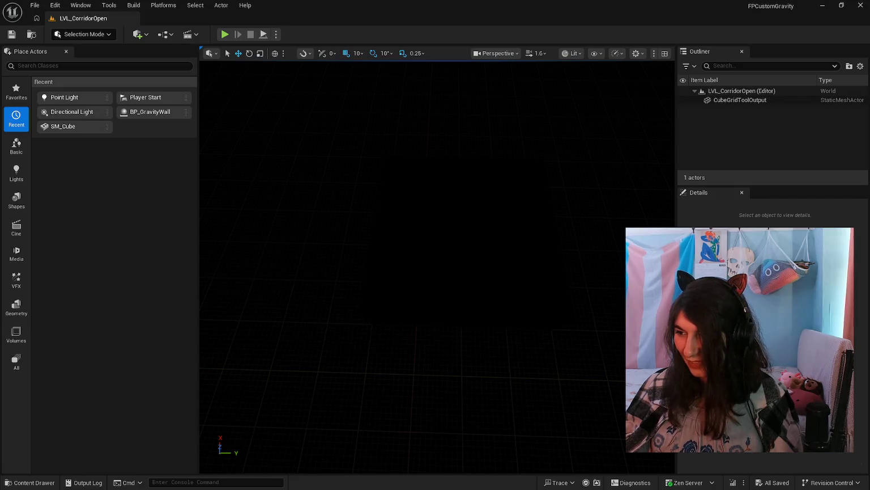
pyautogui.click(31, 483)
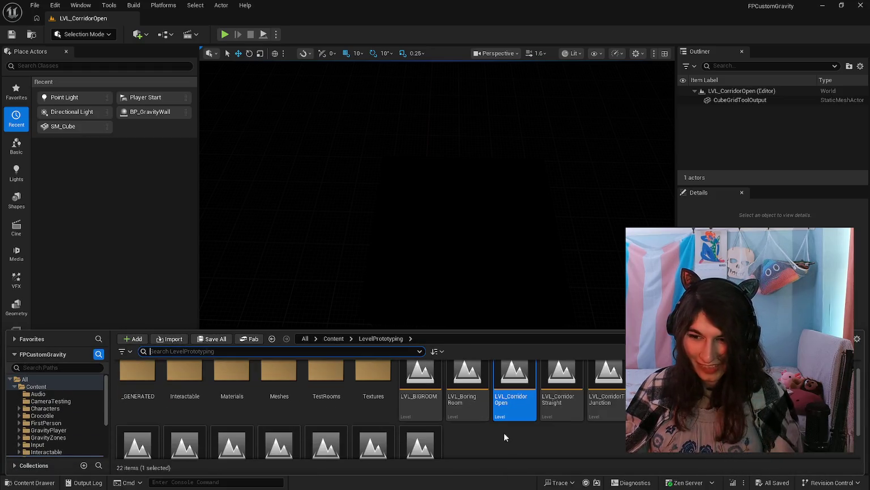
pyautogui.click(366, 230)
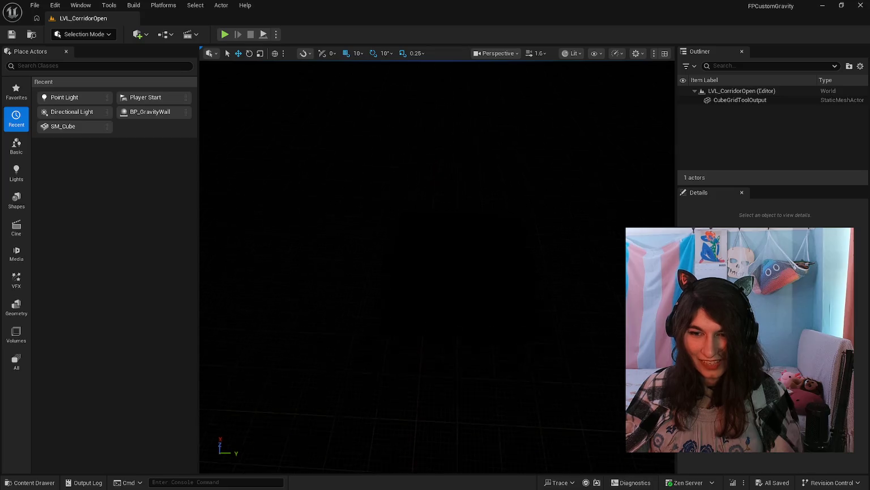
pyautogui.moveTo(181, 132)
pyautogui.mouseDown()
pyautogui.moveTo(464, 216)
pyautogui.moveTo(472, 181)
pyautogui.mouseUp()
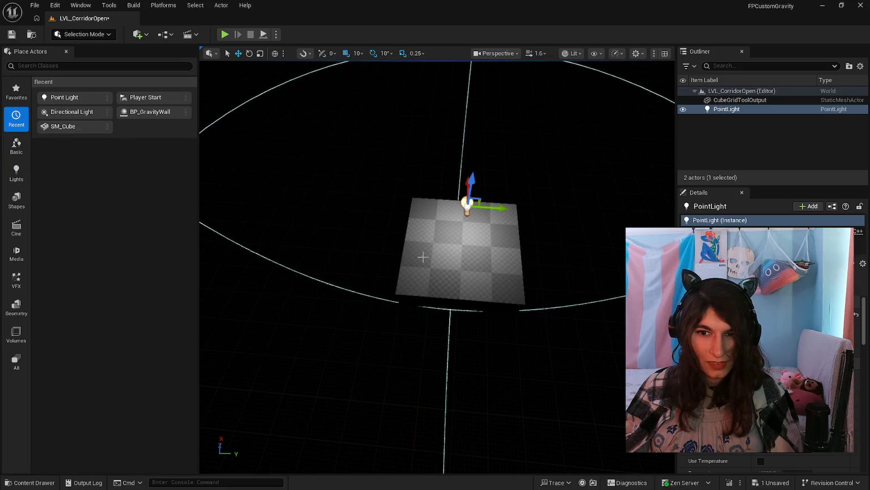
pyautogui.click(477, 246)
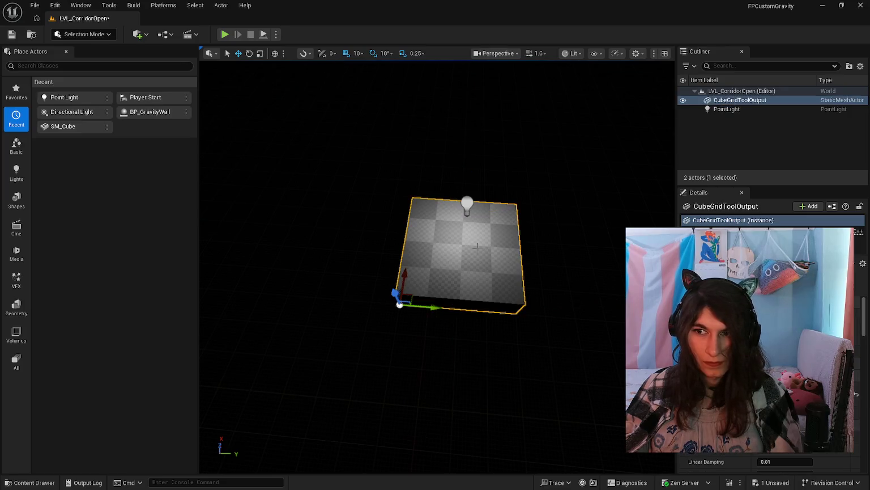
# Duplicate the CubeGridToolOutput floor mesh as CubeGridToolOutput2 from the Outliner.
pyautogui.rightClick(736, 102)
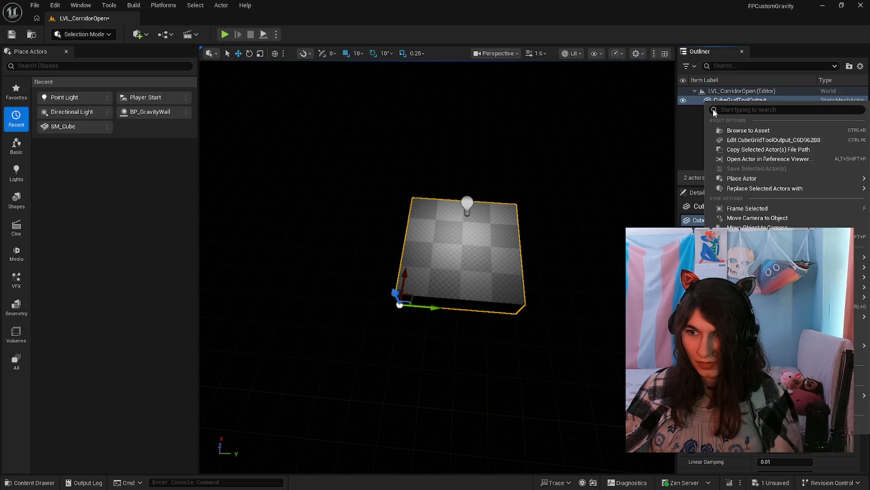
pyautogui.click(703, 120)
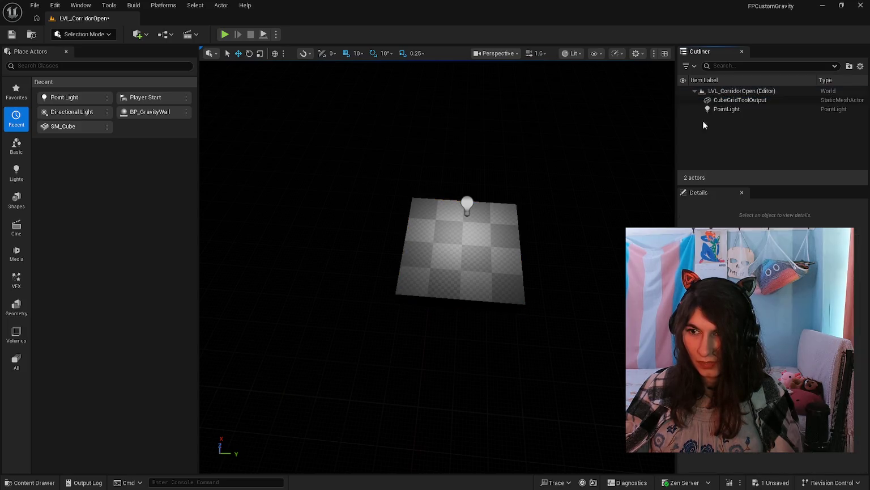
pyautogui.click(731, 109)
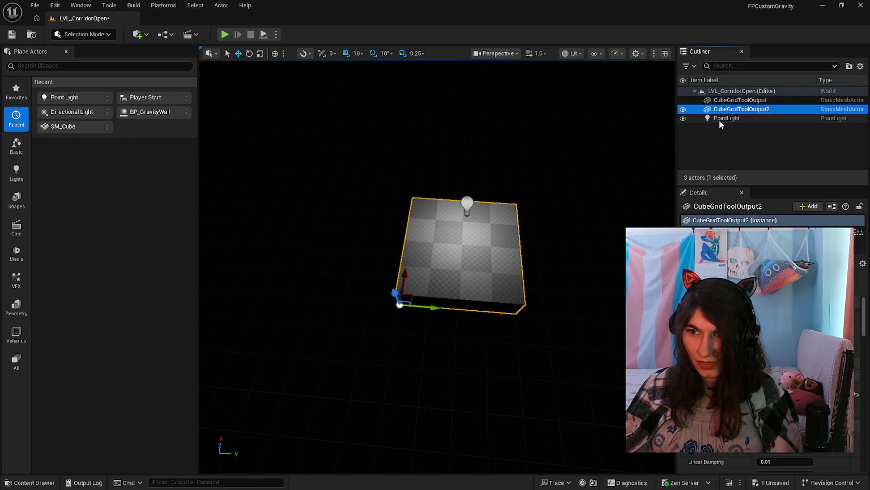
# Nudge the original floor's height and select the duplicate CubeGridToolOutput2.
pyautogui.moveTo(416, 290)
pyautogui.mouseDown()
pyautogui.moveTo(416, 249)
pyautogui.moveTo(417, 280)
pyautogui.moveTo(386, 285)
pyautogui.mouseUp()
pyautogui.click(736, 100)
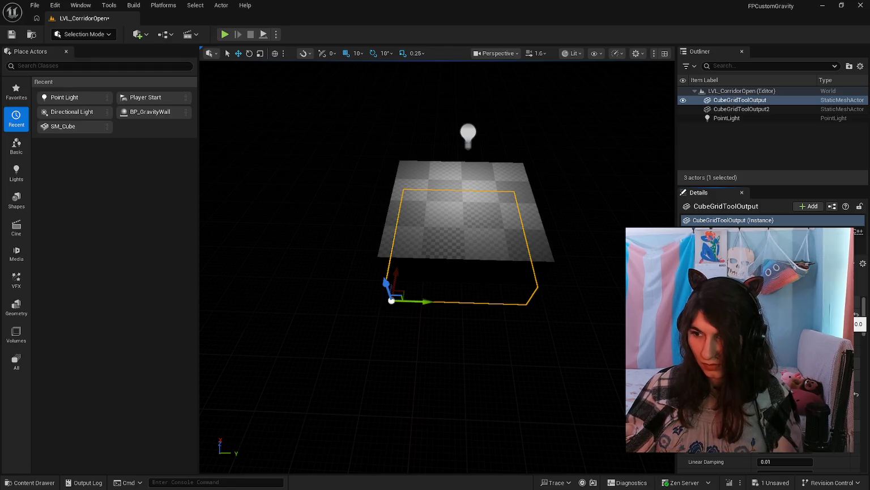
pyautogui.moveTo(391, 301); pyautogui.dragTo(390, 299)
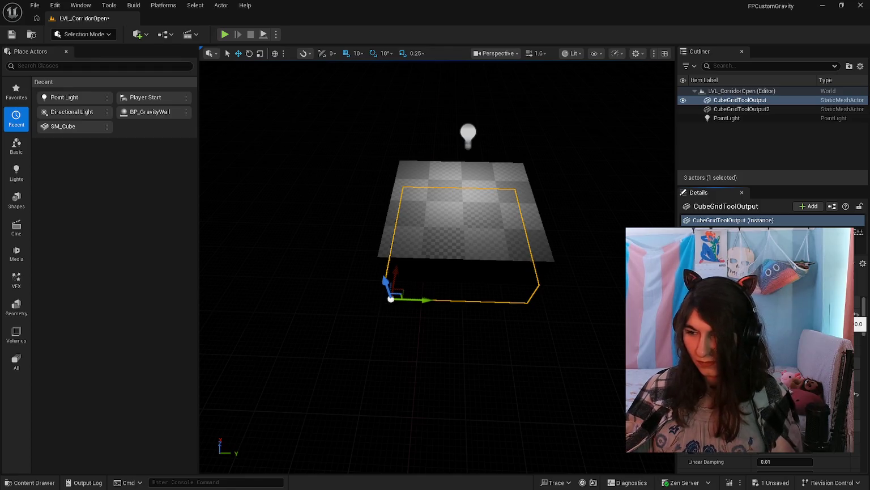
pyautogui.click(476, 225)
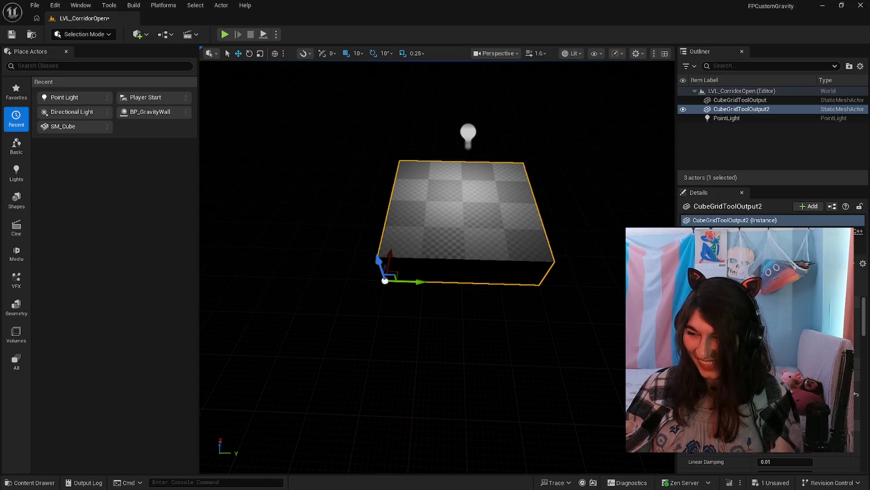
pyautogui.click(742, 109)
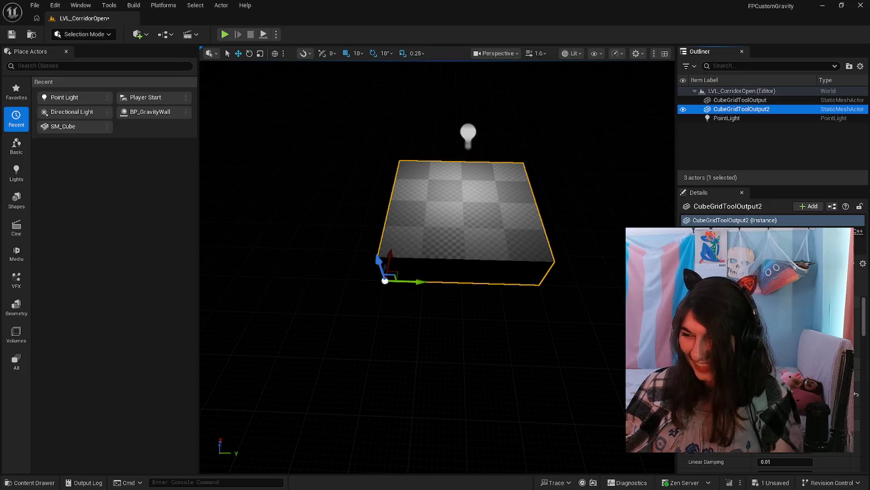
pyautogui.click(854, 322)
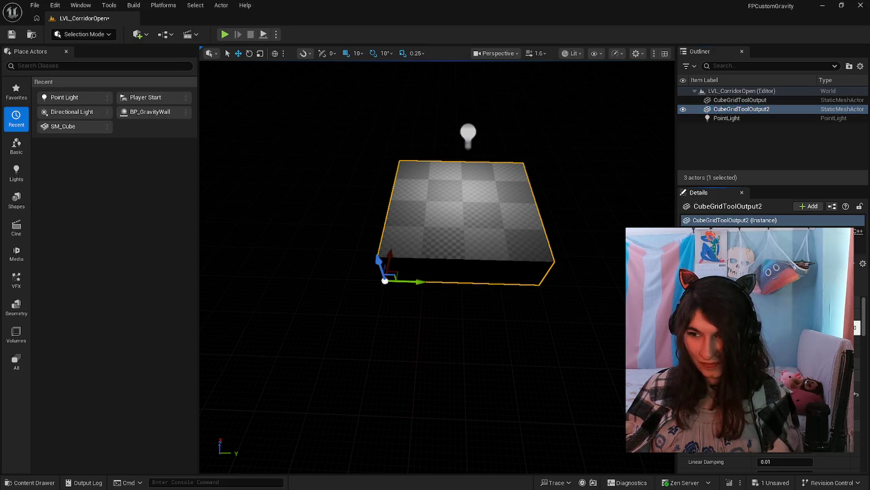
# Flatten CubeGridToolOutput2 into a thin downward-facing ceiling above the light and save LVL_CorridorOpen.
pyautogui.press('Return')
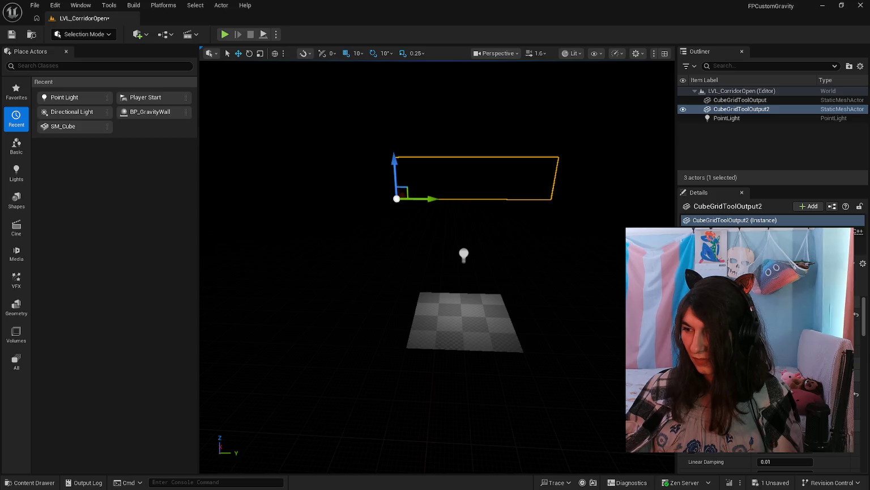
pyautogui.moveTo(587, 325)
pyautogui.mouseDown()
pyautogui.moveTo(595, 327)
pyautogui.moveTo(596, 351)
pyautogui.moveTo(592, 315)
pyautogui.mouseUp()
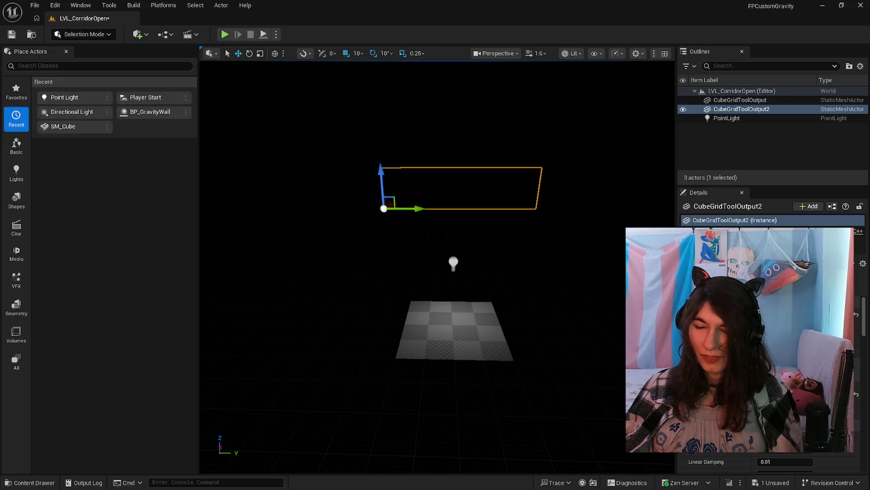
pyautogui.moveTo(592, 314)
pyautogui.mouseDown()
pyautogui.moveTo(581, 316)
pyautogui.moveTo(589, 305)
pyautogui.moveTo(589, 314)
pyautogui.mouseUp()
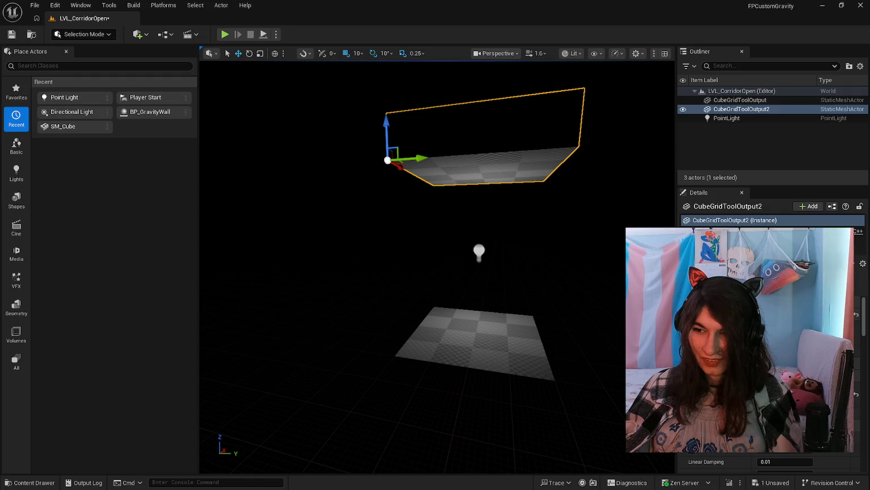
pyautogui.moveTo(589, 315); pyautogui.dragTo(589, 309)
pyautogui.moveTo(450, 338); pyautogui.dragTo(449, 343)
pyautogui.hotkey('ctrl', 's')
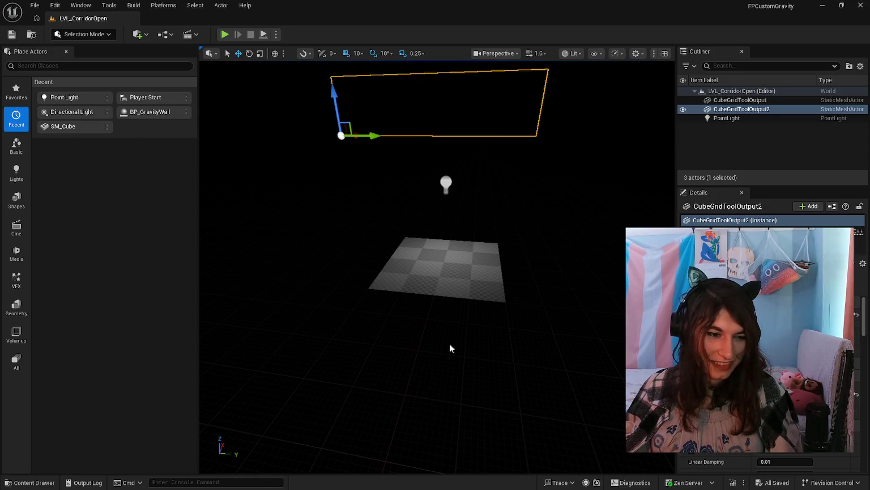
pyautogui.moveTo(449, 343)
pyautogui.mouseDown()
pyautogui.moveTo(347, 323)
pyautogui.moveTo(347, 301)
pyautogui.moveTo(334, 335)
pyautogui.moveTo(351, 340)
pyautogui.moveTo(352, 295)
pyautogui.moveTo(351, 317)
pyautogui.moveTo(345, 306)
pyautogui.moveTo(368, 306)
pyautogui.moveTo(368, 295)
pyautogui.moveTo(374, 317)
pyautogui.moveTo(446, 357)
pyautogui.mouseUp()
pyautogui.click(347, 331)
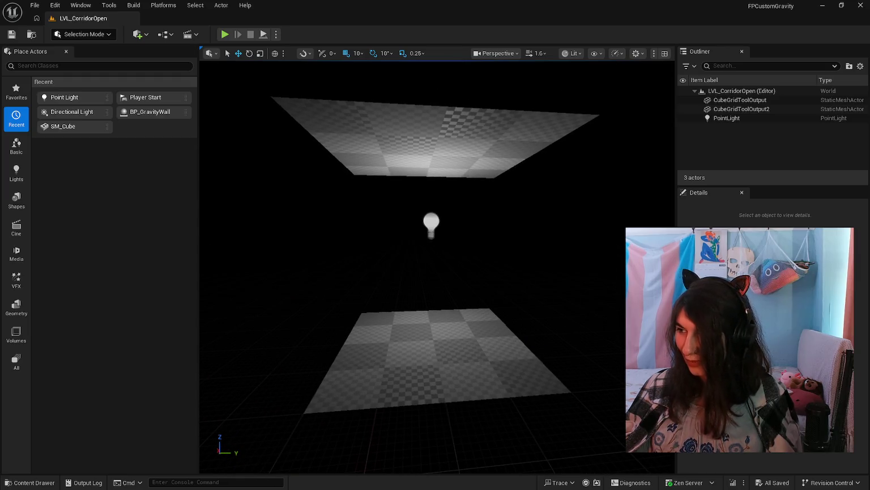
pyautogui.moveTo(492, 294)
pyautogui.mouseDown()
pyautogui.moveTo(498, 291)
pyautogui.moveTo(491, 293)
pyautogui.mouseUp()
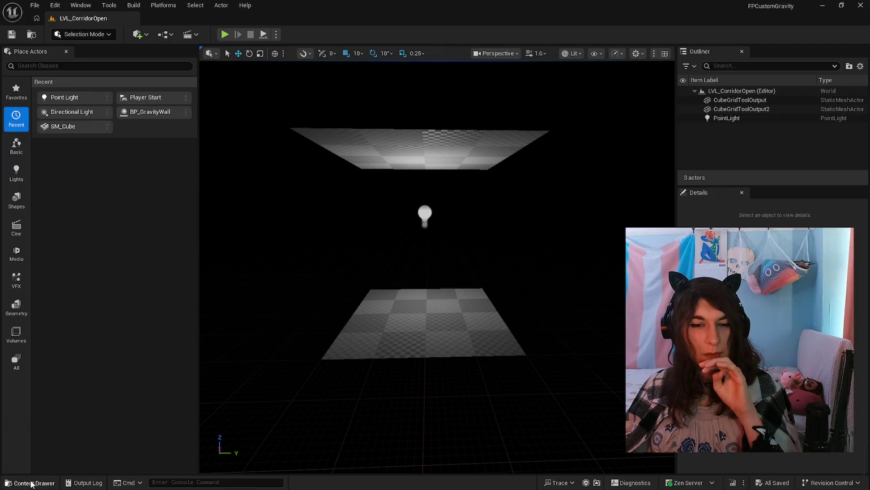
# Reopen LVL_CorridorOpen, delete its point light, and save the level.
pyautogui.click(31, 482)
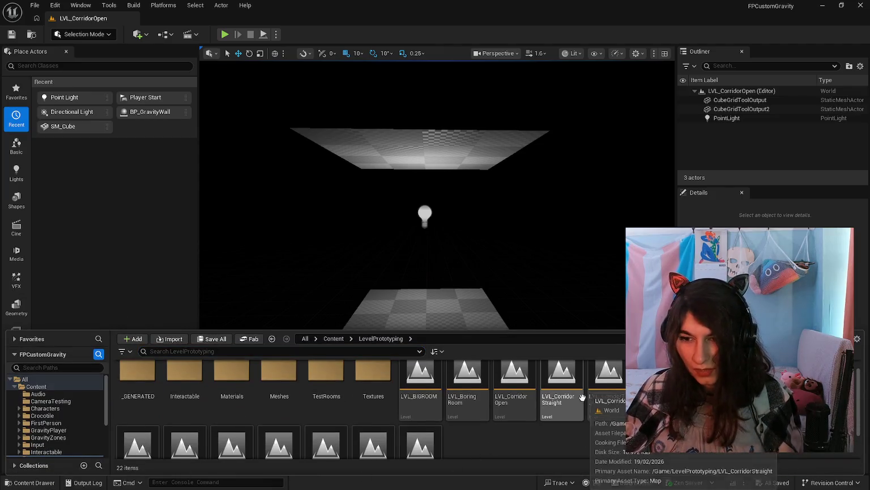
pyautogui.doubleClick(557, 391)
pyautogui.doubleClick(516, 391)
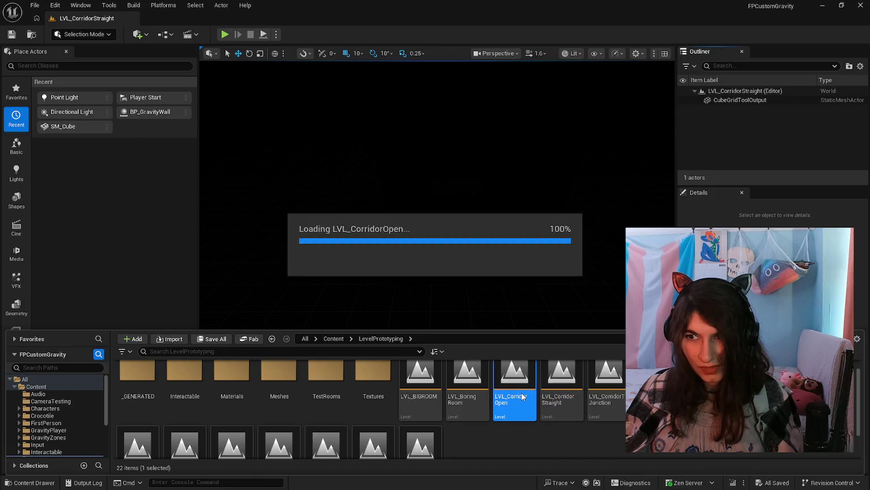
pyautogui.click(742, 117)
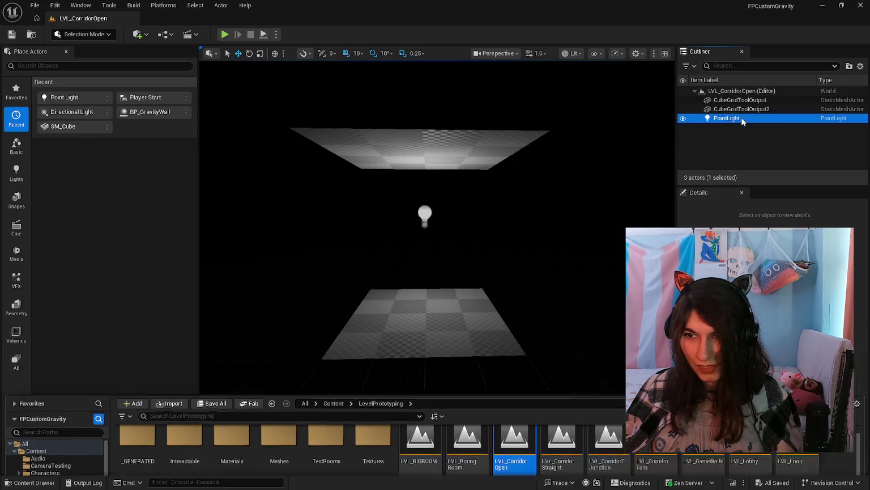
pyautogui.press('Delete')
pyautogui.click(32, 483)
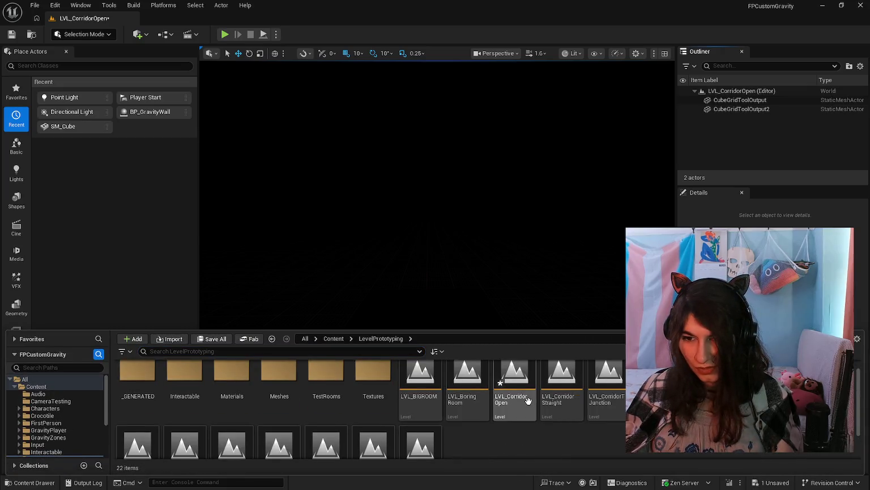
pyautogui.hotkey('ctrl', 'shift', 's')
pyautogui.click(513, 353)
# Open LVL_CorridorTJunction, then LVL_CorridorTurn, undoing a trial point light in each.
pyautogui.hotkey('ctrl', 'space')
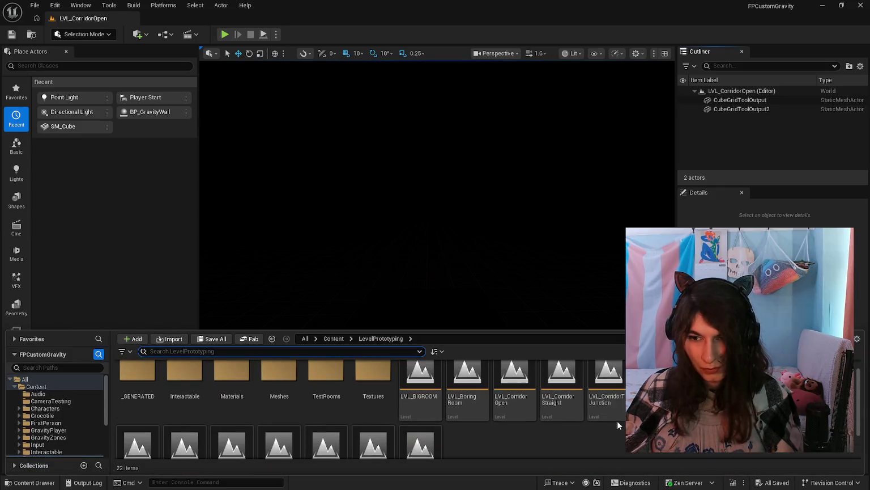
pyautogui.doubleClick(615, 396)
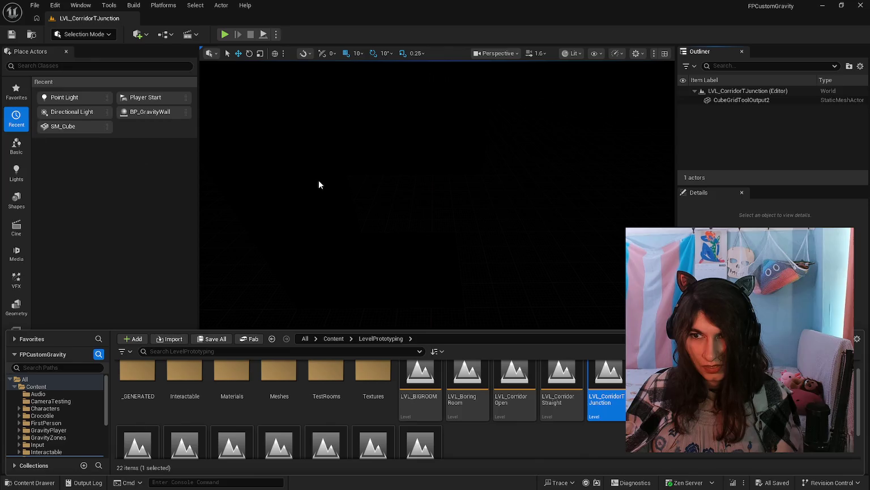
pyautogui.moveTo(72, 100)
pyautogui.mouseDown()
pyautogui.moveTo(414, 237)
pyautogui.moveTo(388, 210)
pyautogui.moveTo(377, 162)
pyautogui.moveTo(410, 268)
pyautogui.mouseUp()
pyautogui.hotkey('ctrl', 'z')
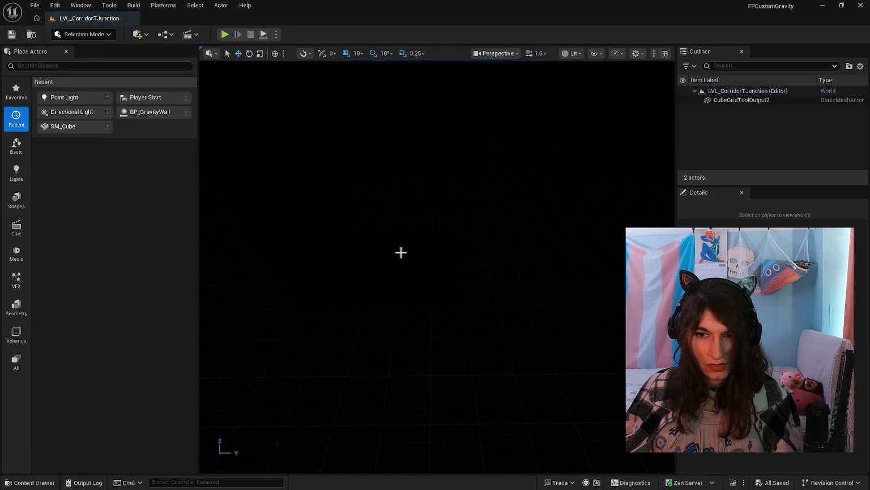
pyautogui.click(32, 482)
pyautogui.doubleClick(387, 440)
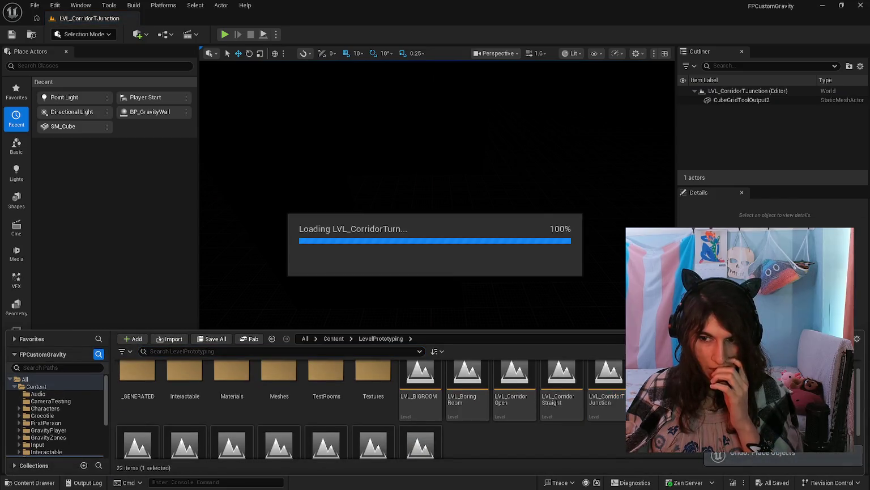
pyautogui.moveTo(64, 99)
pyautogui.mouseDown()
pyautogui.moveTo(432, 282)
pyautogui.moveTo(384, 365)
pyautogui.moveTo(391, 427)
pyautogui.mouseUp()
pyautogui.hotkey('ctrl', 'z')
# Browse into the _GENERATED folder and return to LevelPrototyping.
pyautogui.hotkey('ctrl', 'space')
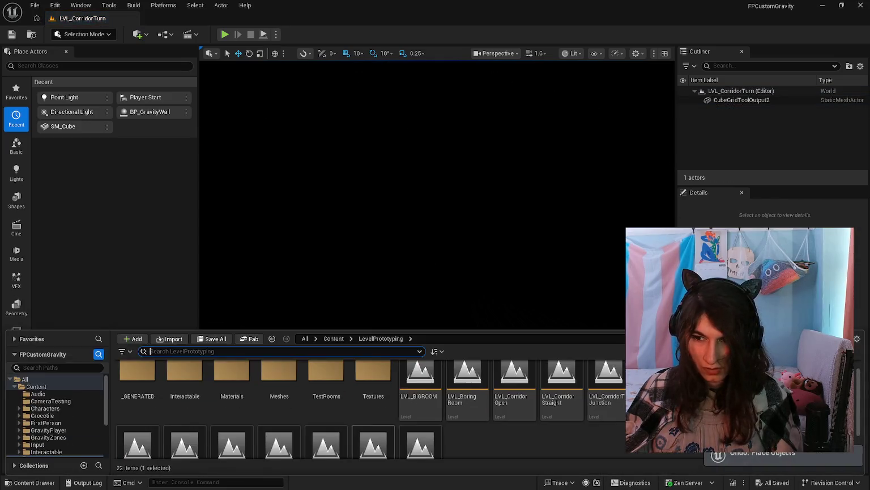
pyautogui.hotkey('ctrl', 'space')
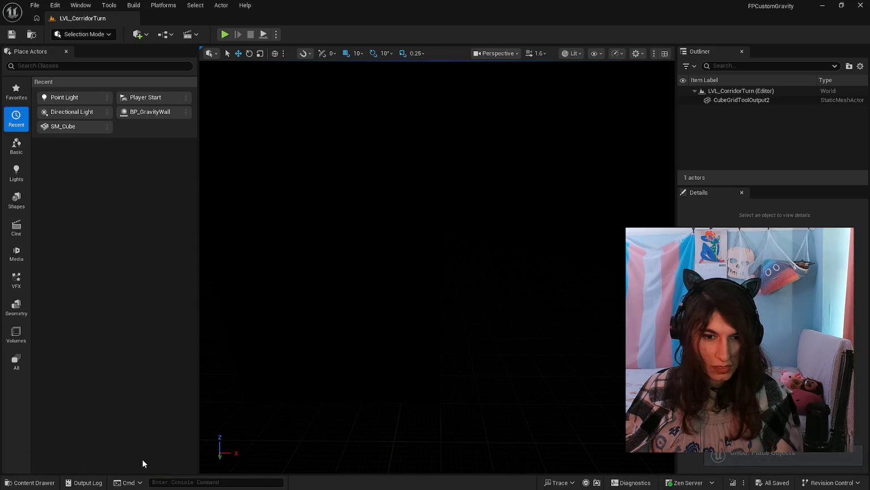
pyautogui.click(45, 485)
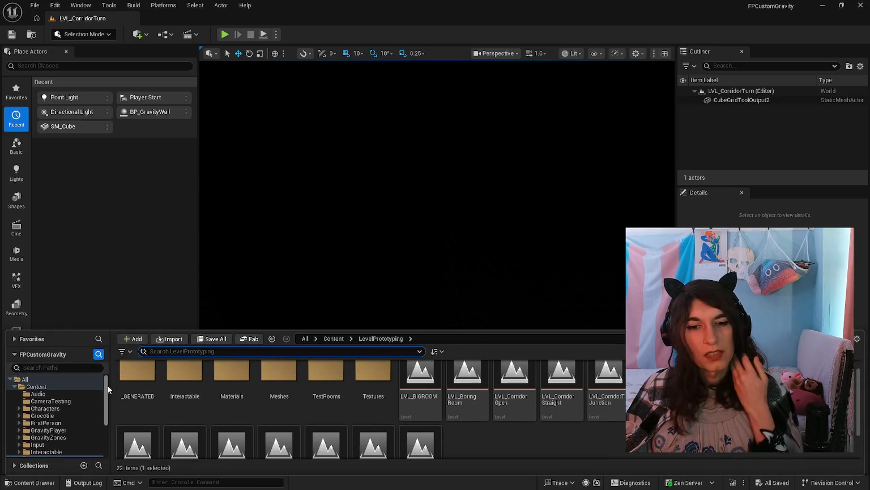
pyautogui.doubleClick(132, 380)
pyautogui.hotkey('alt', 'Left')
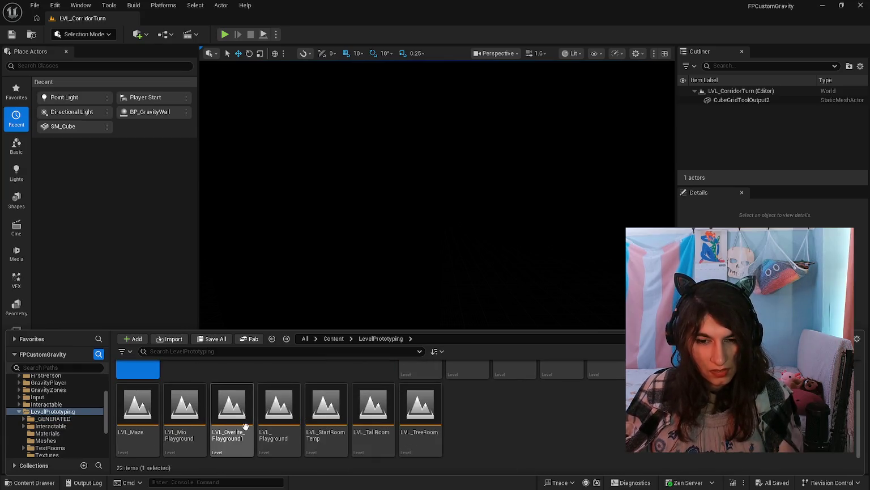
# Open LVL_Overlite_Playground1 and browse to the OverliteTestStuff folder.
pyautogui.click(220, 419)
pyautogui.doubleClick(220, 419)
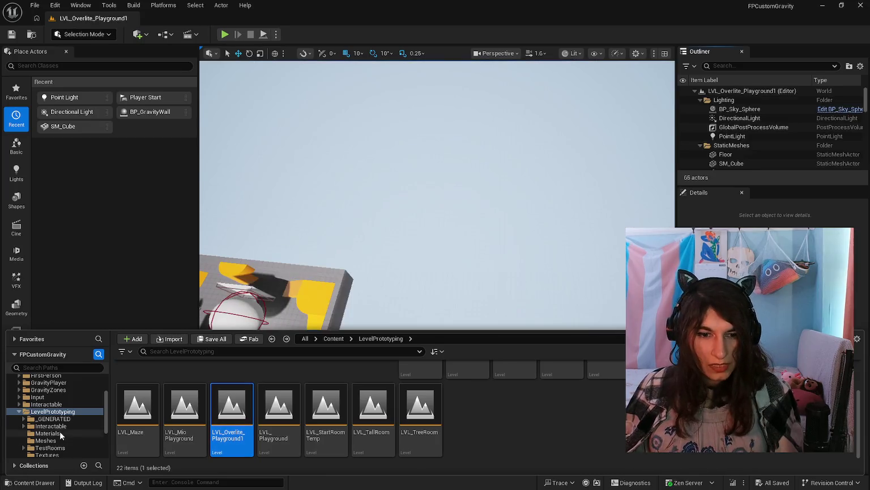
pyautogui.scroll(-3, 61, 431)
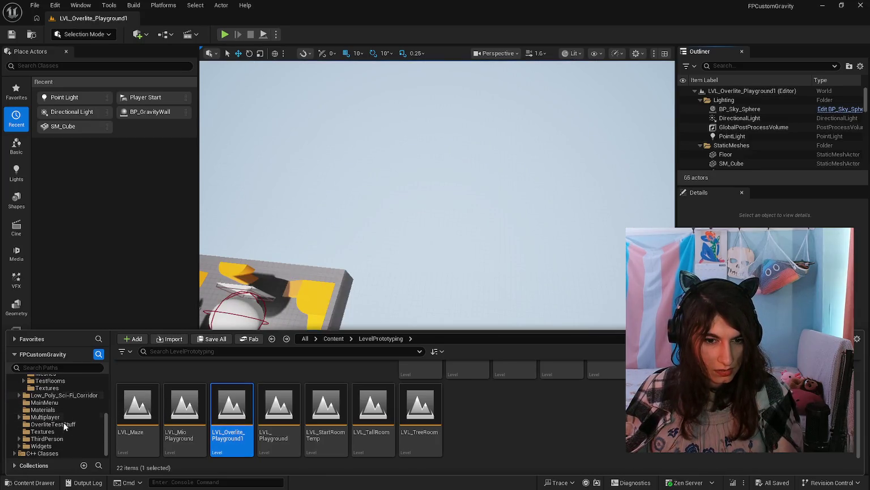
pyautogui.click(53, 424)
pyautogui.moveTo(397, 227)
pyautogui.mouseDown()
pyautogui.moveTo(408, 216)
pyautogui.moveTo(442, 226)
pyautogui.moveTo(296, 207)
pyautogui.mouseUp()
pyautogui.click(295, 208)
# Replace BP_RoomTemplateViewer with a placed BP_CorridorTemplateViewer and start Play-In-Editor.
pyautogui.click(385, 179)
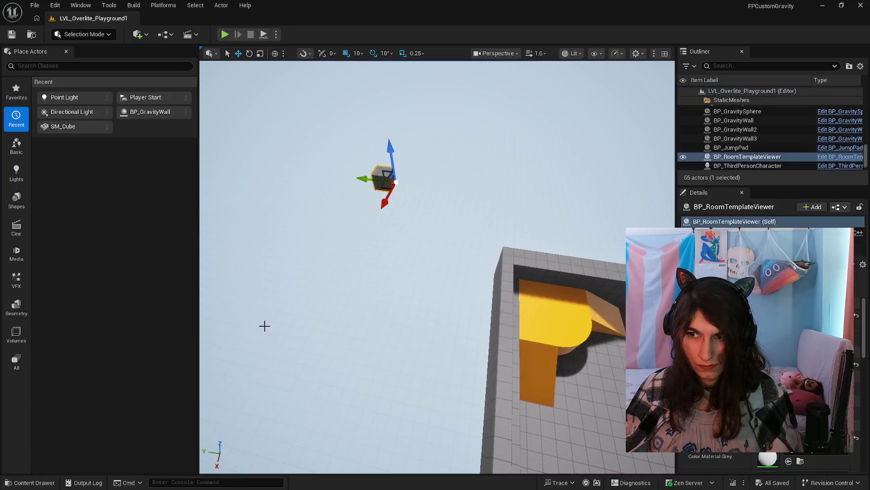
pyautogui.press('Delete')
pyautogui.click(34, 482)
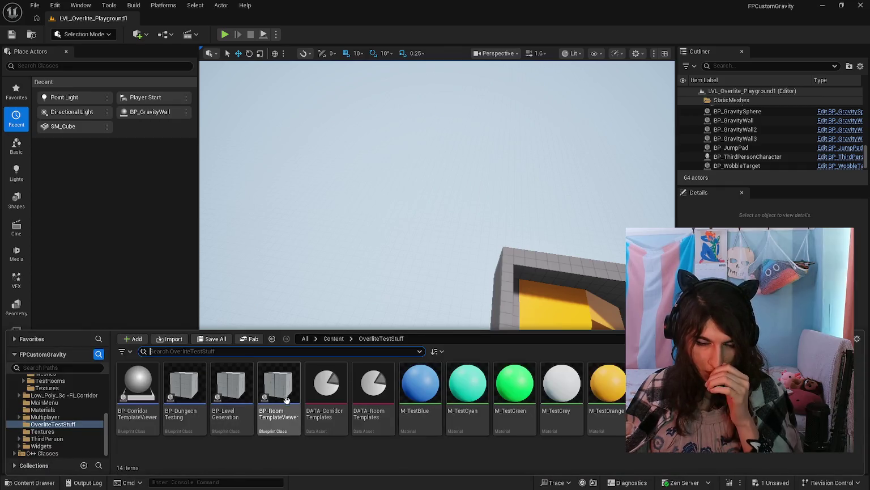
pyautogui.moveTo(137, 388); pyautogui.dragTo(377, 277)
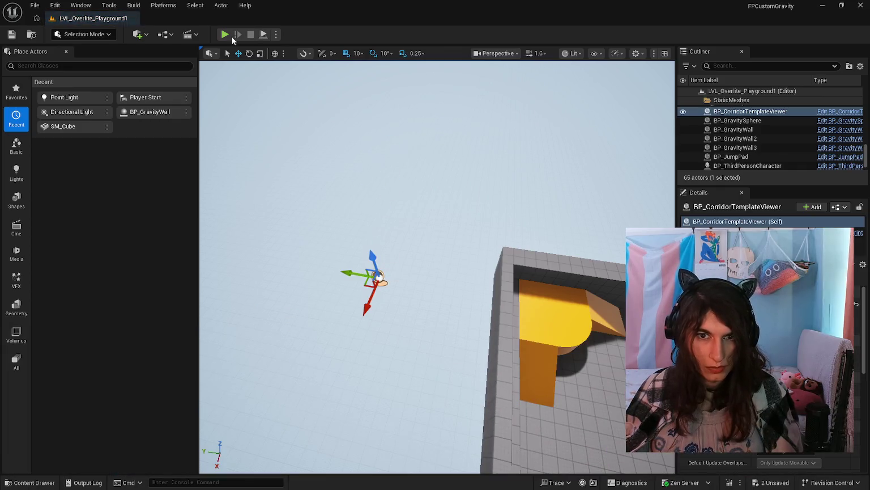
pyautogui.hotkey('alt', 'p')
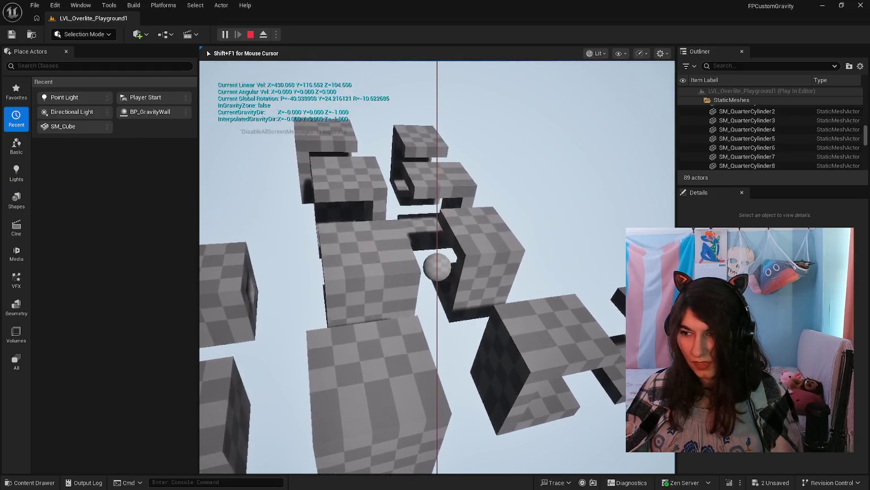
pyautogui.hotkey('shift', 'F1')
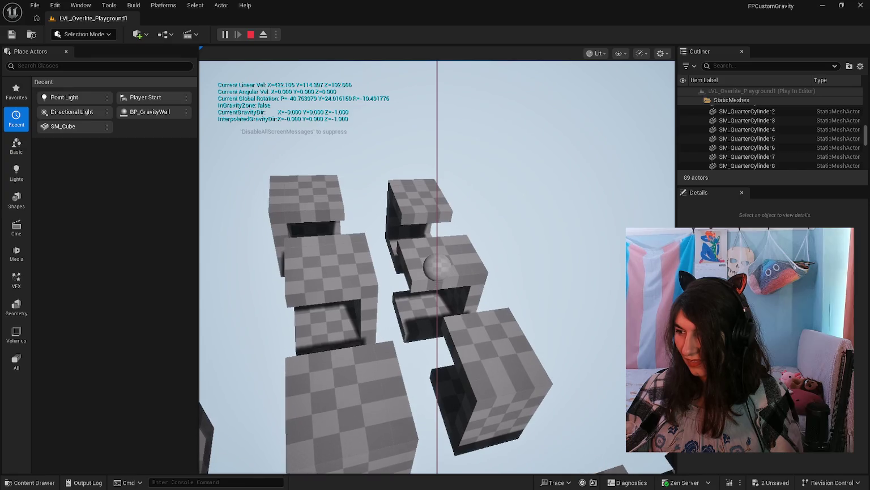
pyautogui.click(437, 266)
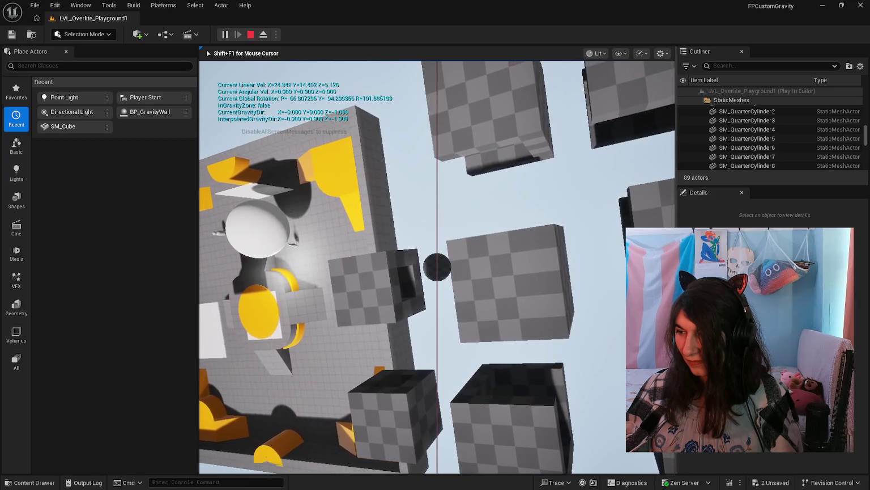
pyautogui.hotkey('shift', 'F1')
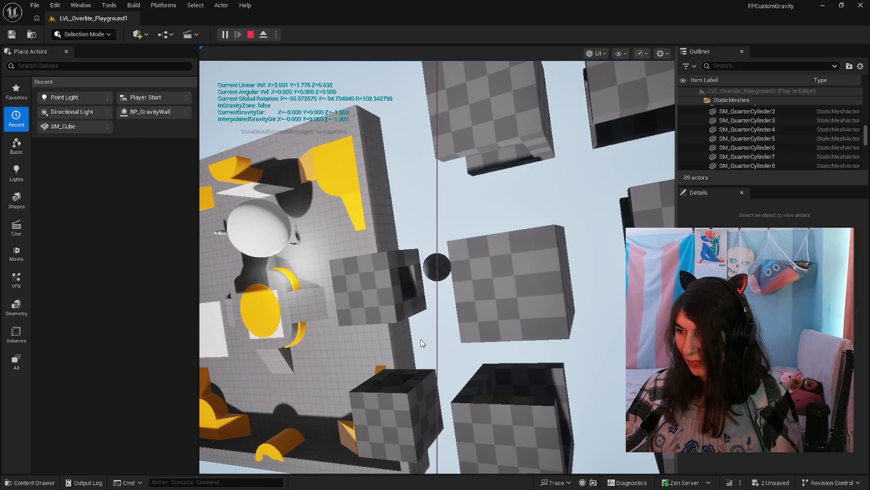
pyautogui.click(421, 343)
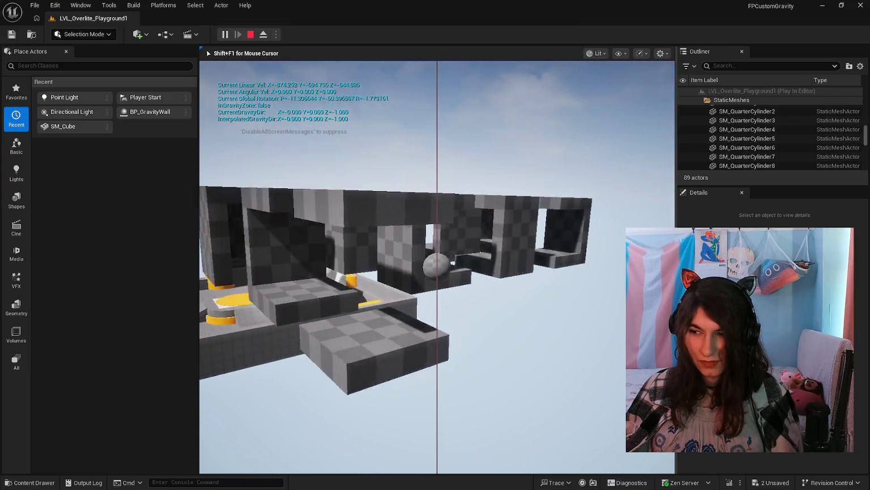
pyautogui.press('Escape')
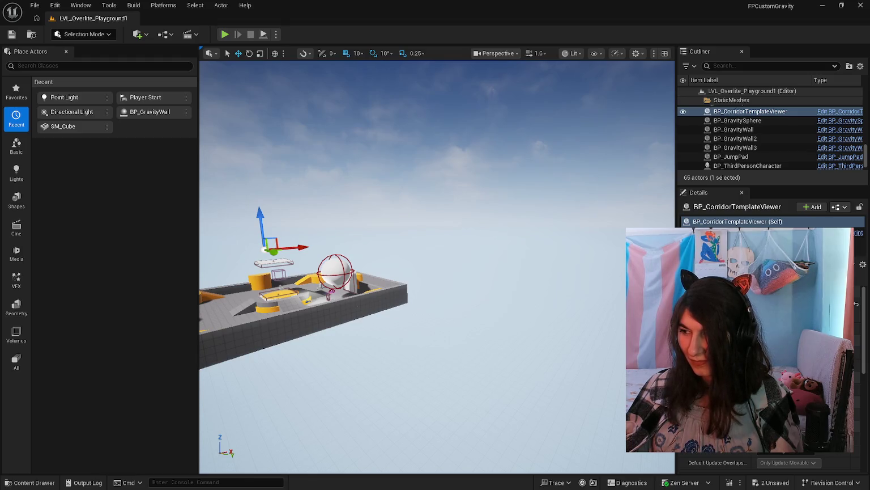
# Return the Content Drawer to the LevelPrototyping folder and frame the playground arena.
pyautogui.click(40, 483)
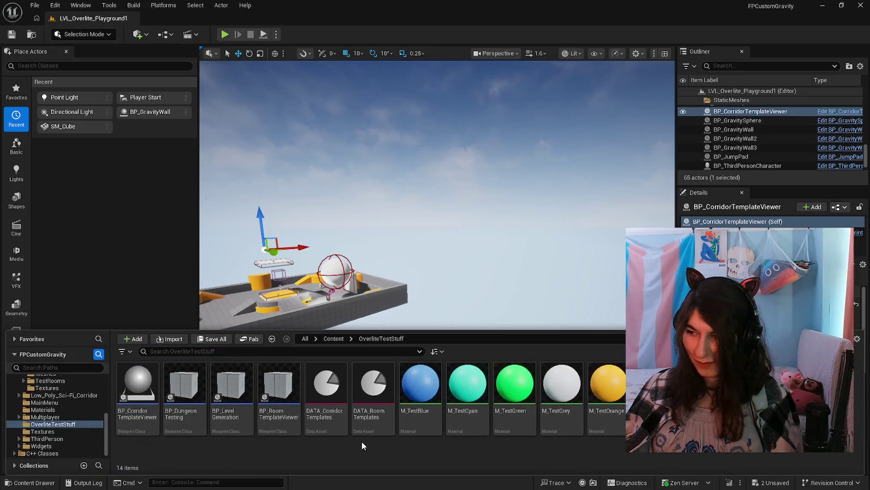
pyautogui.hotkey('alt', 'Left')
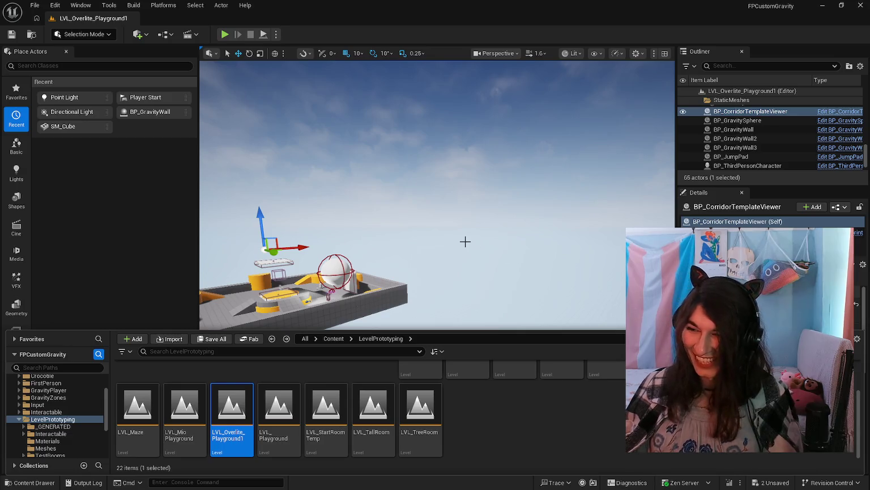
pyautogui.moveTo(458, 240)
pyautogui.mouseDown()
pyautogui.moveTo(397, 267)
pyautogui.moveTo(447, 270)
pyautogui.moveTo(459, 239)
pyautogui.mouseUp()
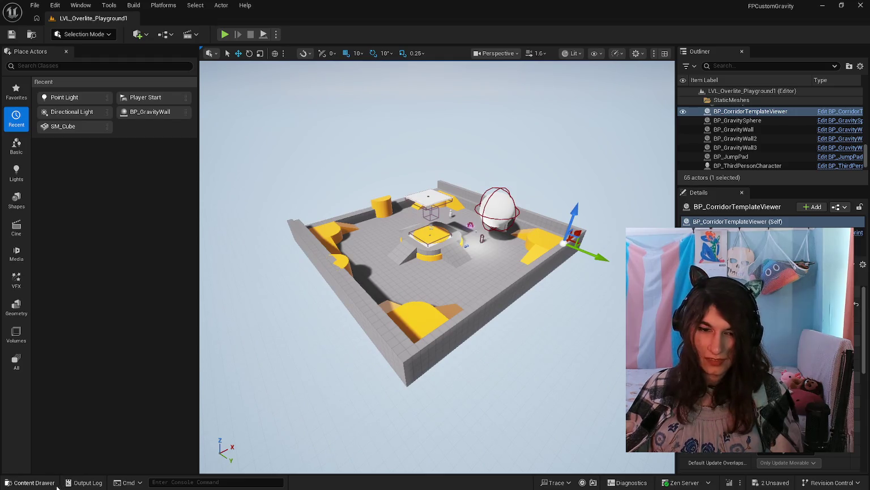
# Browse the LevelPrototyping level thumbnails, such as LVL_TreeRoom.
pyautogui.click(31, 482)
pyautogui.scroll(2, 453, 435)
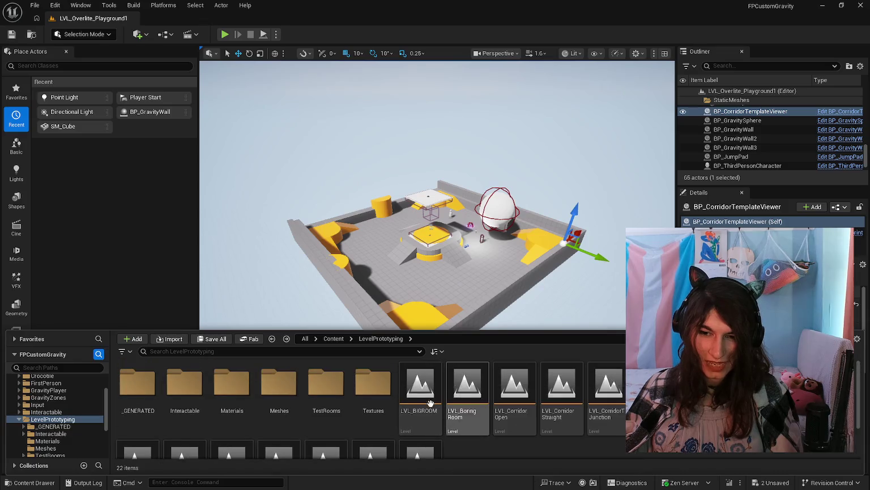
pyautogui.scroll(-2, 447, 405)
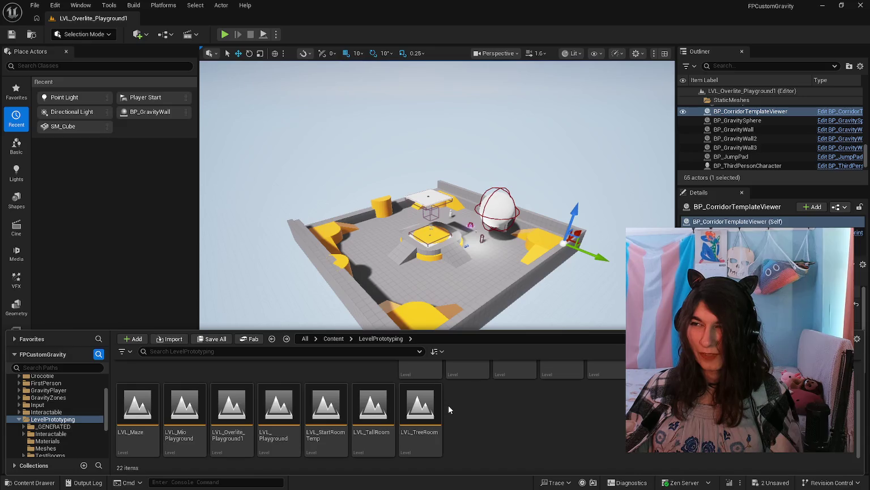
pyautogui.scroll(2, 448, 405)
pyautogui.scroll(-2, 448, 405)
pyautogui.click(442, 408)
pyautogui.click(448, 409)
pyautogui.scroll(2, 448, 409)
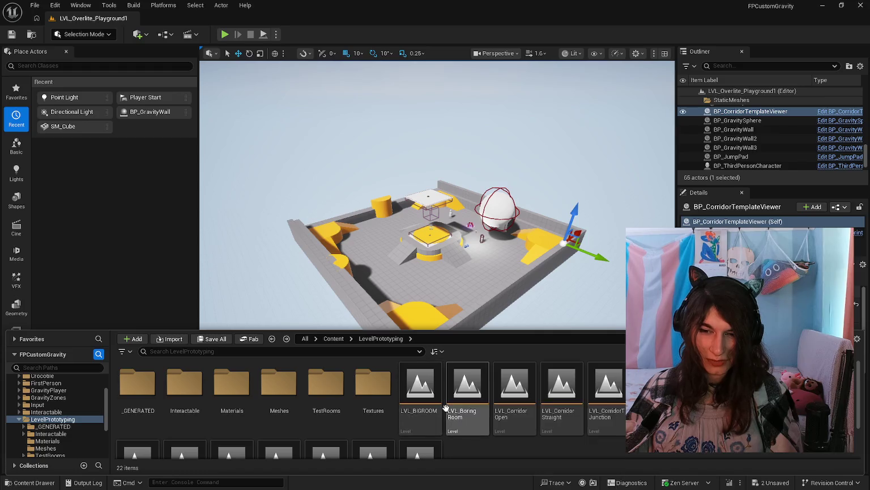
pyautogui.scroll(-2, 447, 411)
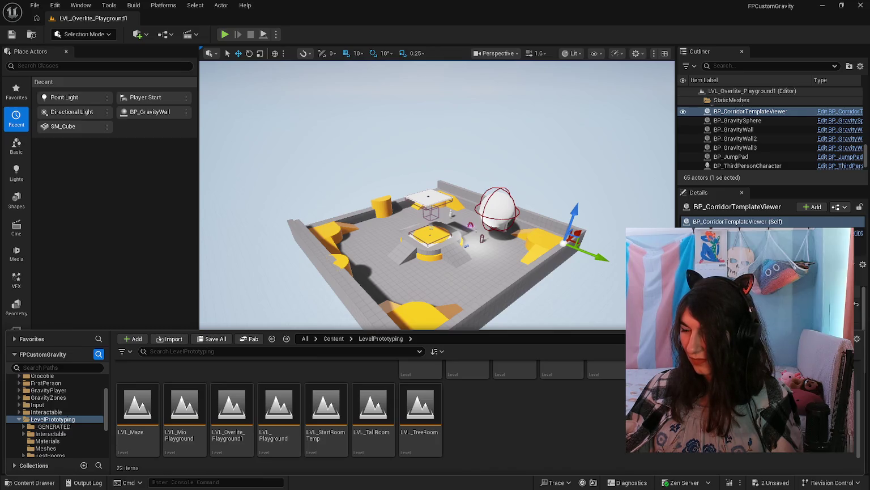
pyautogui.hotkey('ctrl', 'space')
pyautogui.scroll(3, 437, 266)
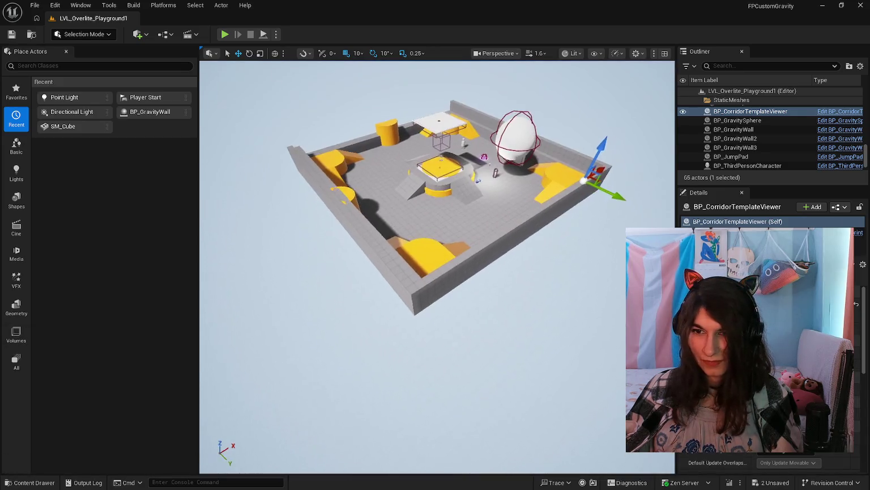
pyautogui.click(31, 482)
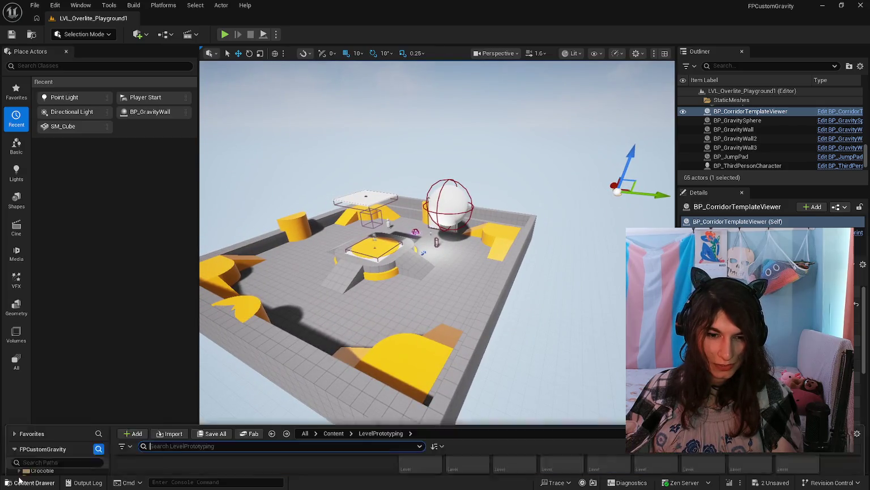
pyautogui.scroll(2, 449, 410)
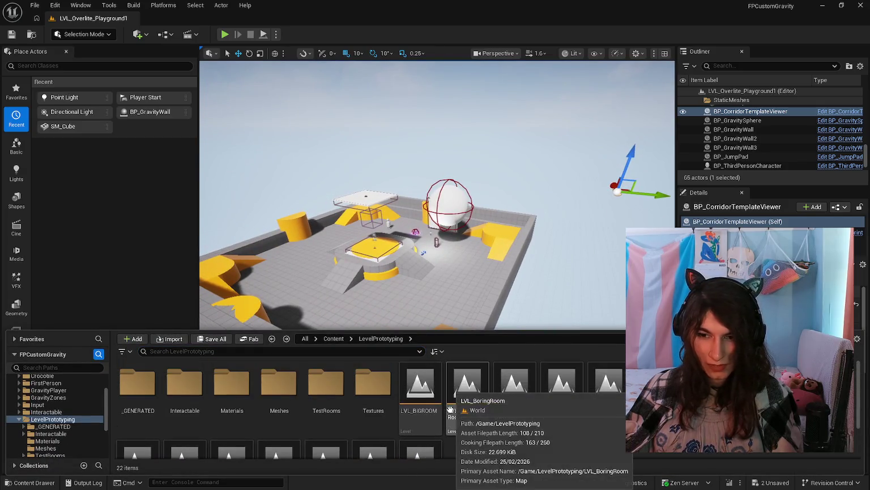
pyautogui.scroll(-2, 451, 414)
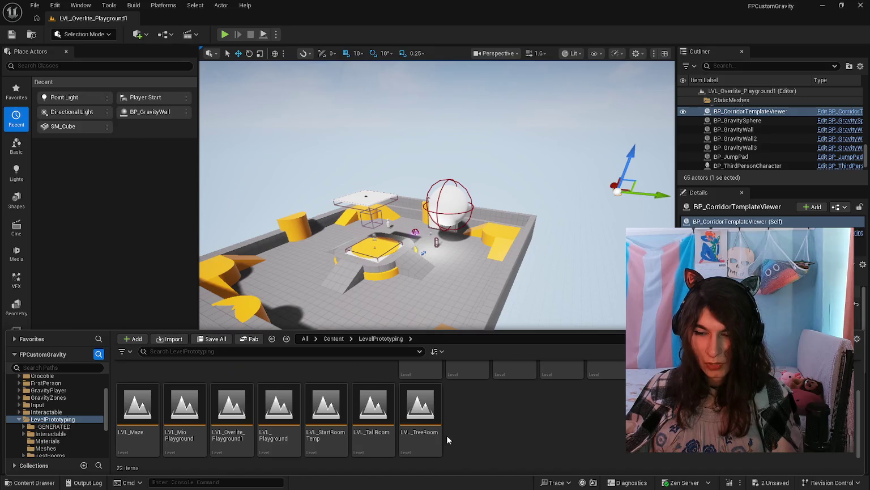
pyautogui.scroll(2, 446, 436)
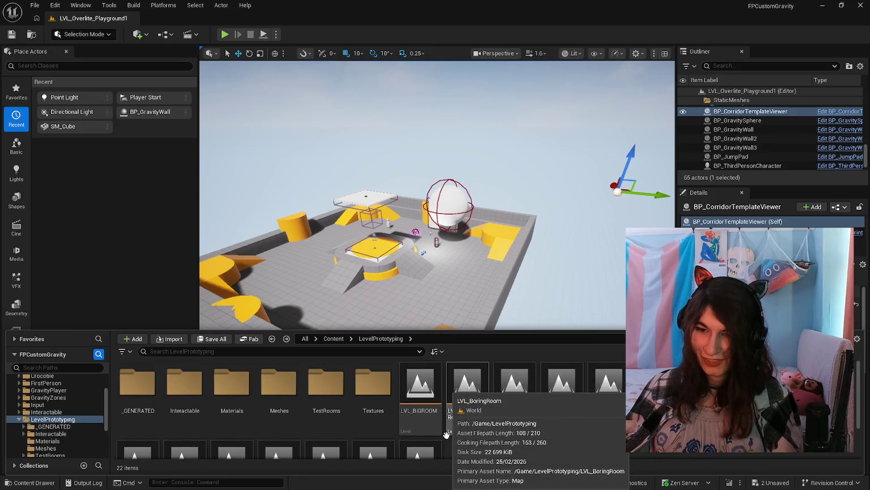
pyautogui.scroll(-2, 446, 434)
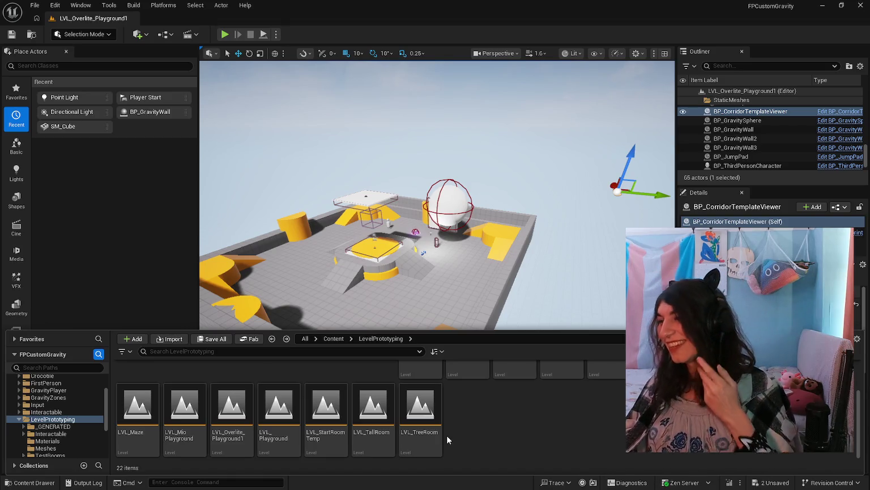
pyautogui.scroll(2, 446, 435)
pyautogui.scroll(-2, 468, 408)
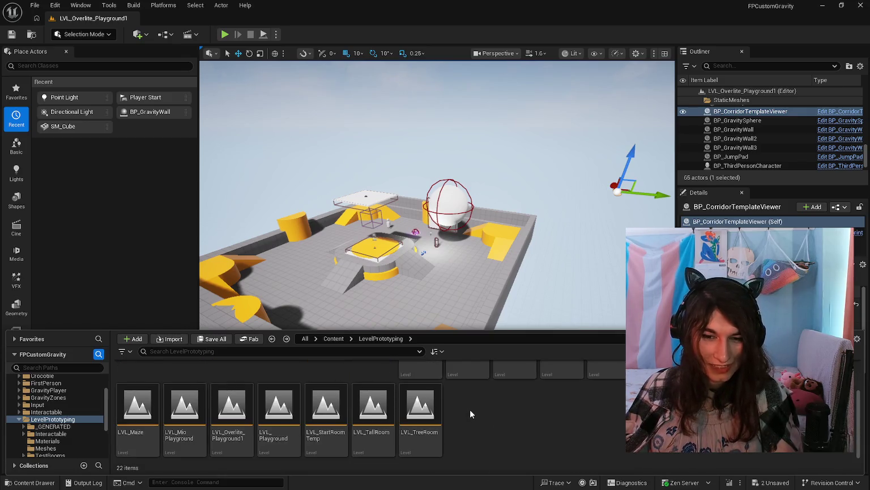
pyautogui.scroll(2, 470, 409)
pyautogui.scroll(-2, 448, 433)
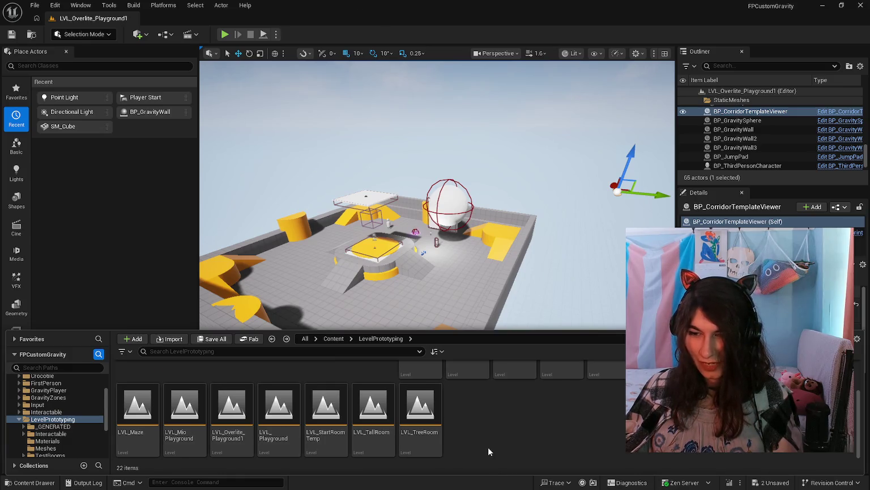
pyautogui.scroll(2, 479, 431)
pyautogui.scroll(-2, 479, 432)
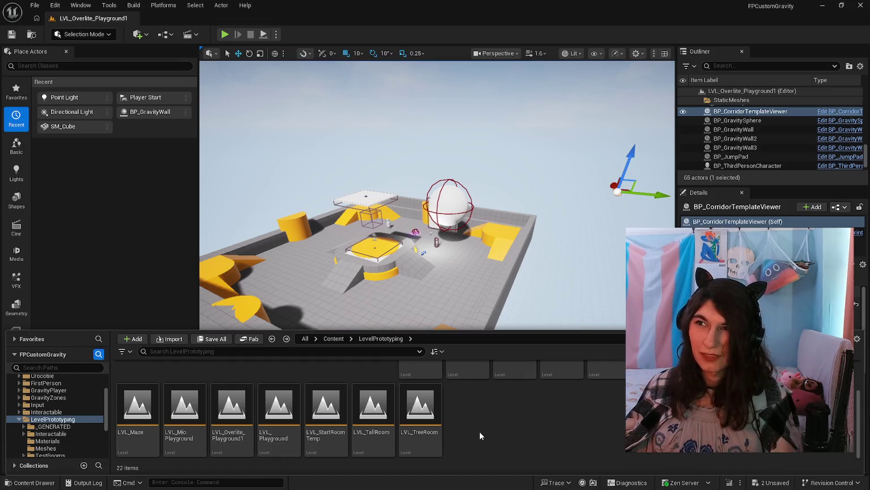
pyautogui.scroll(2, 481, 435)
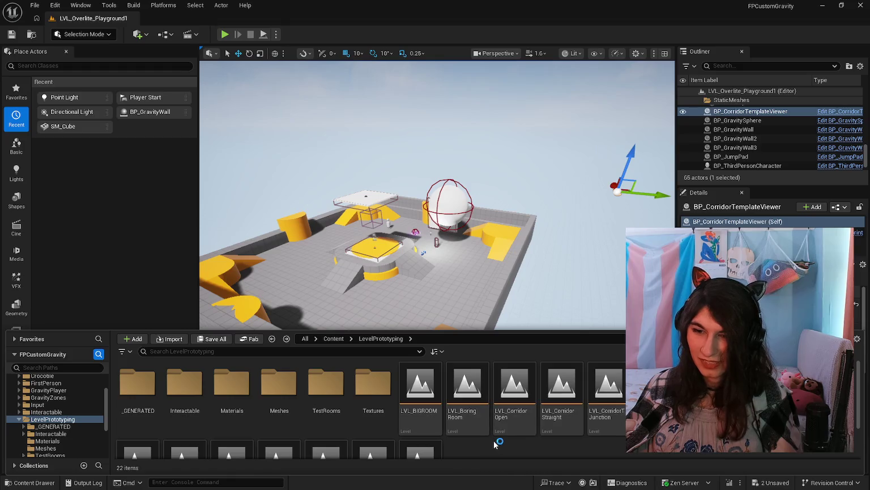
pyautogui.scroll(-2, 494, 441)
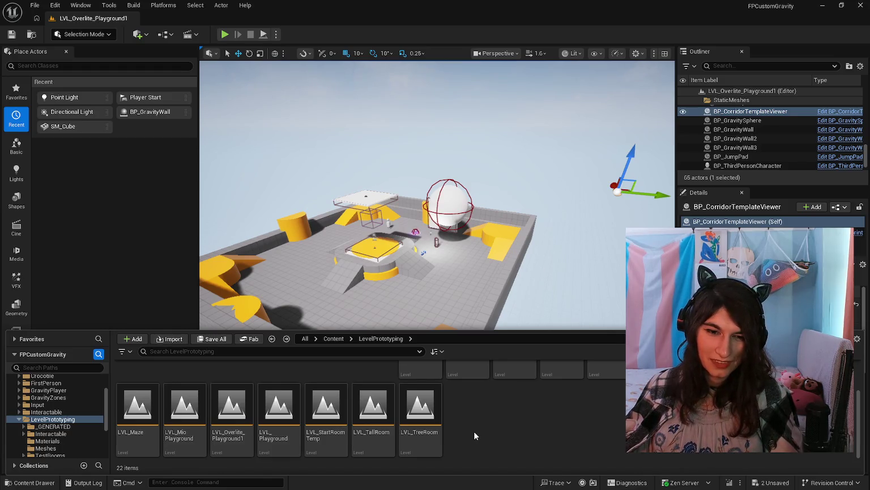
pyautogui.scroll(-3, 57, 419)
pyautogui.scroll(2, 459, 434)
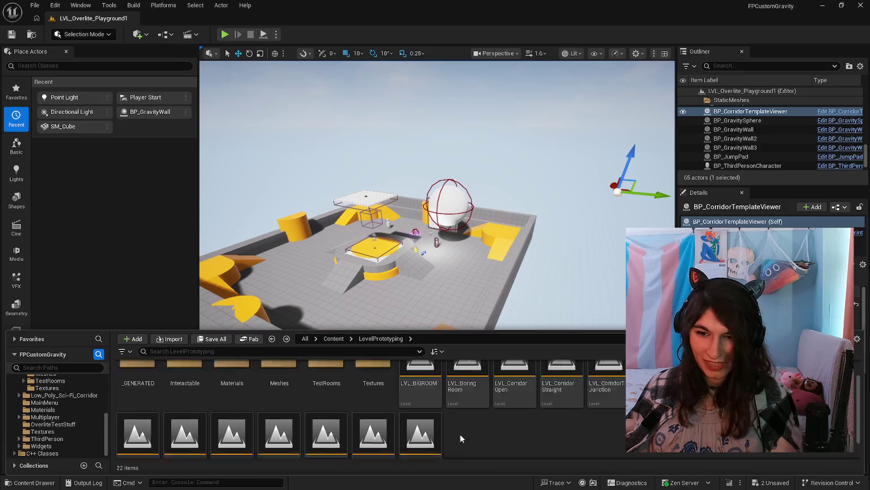
pyautogui.scroll(-2, 462, 445)
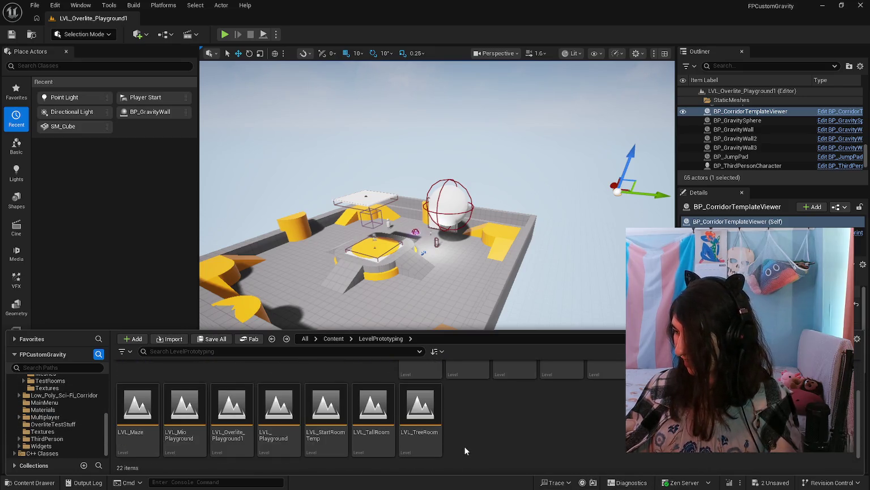
pyautogui.scroll(2, 464, 450)
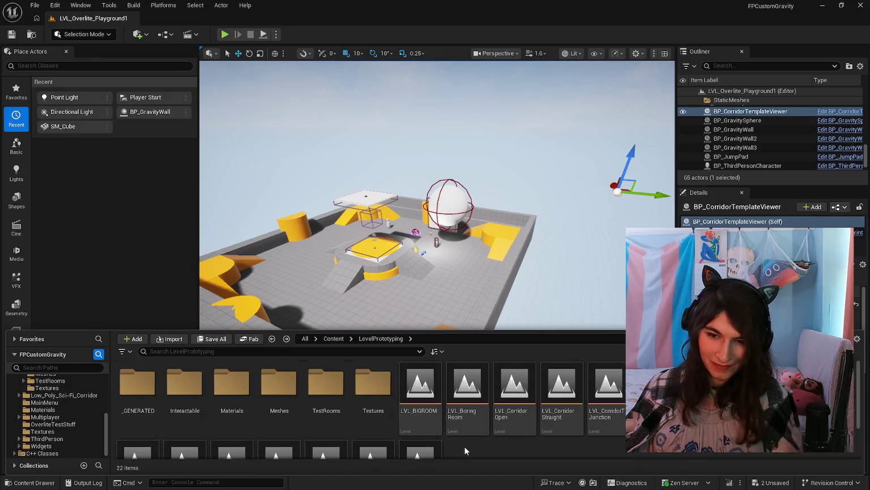
pyautogui.scroll(-2, 465, 451)
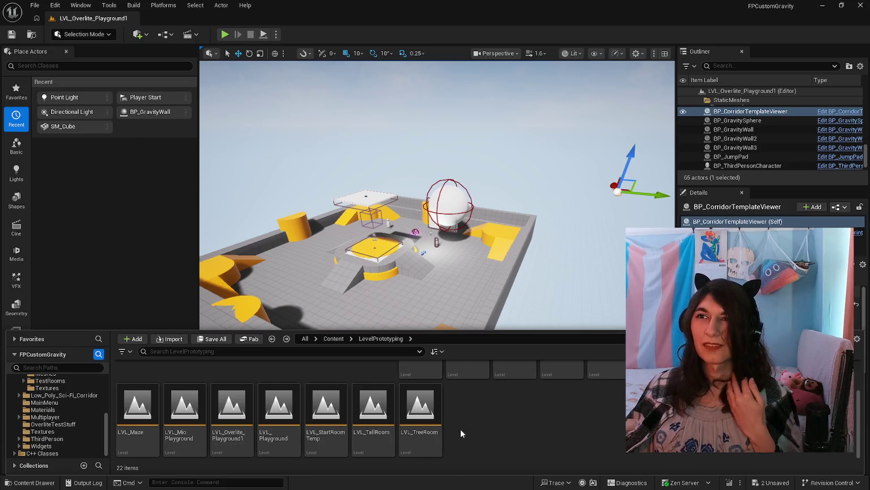
pyautogui.scroll(2, 460, 429)
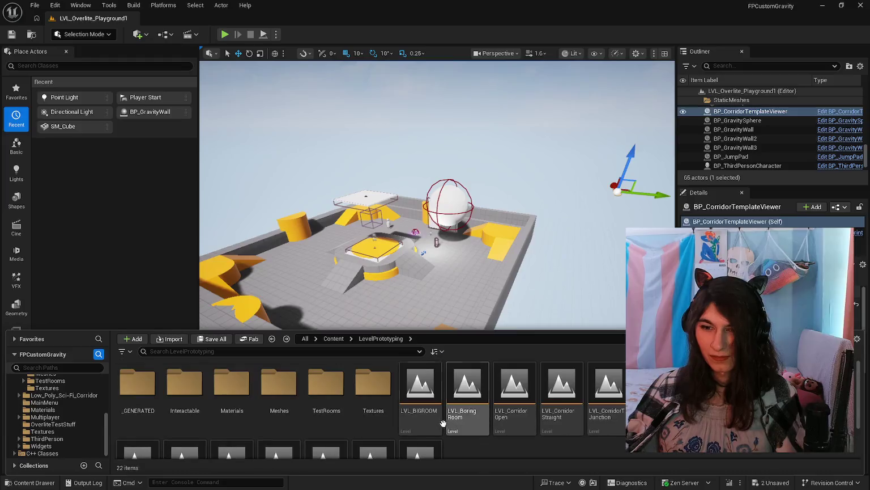
pyautogui.scroll(-2, 447, 425)
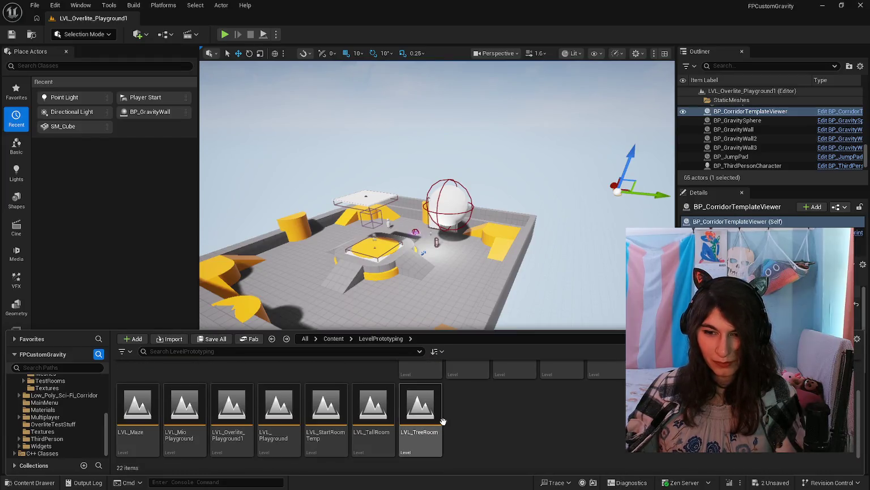
pyautogui.scroll(2, 445, 421)
pyautogui.scroll(-2, 445, 422)
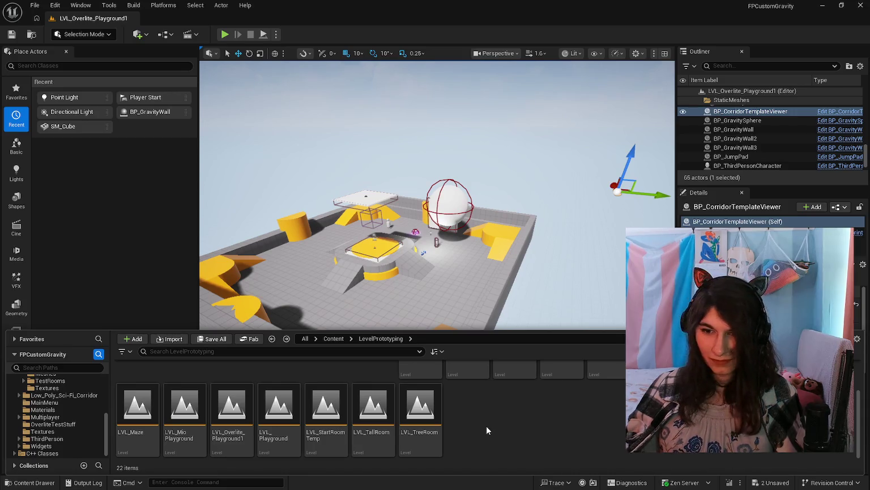
pyautogui.scroll(2, 454, 421)
pyautogui.scroll(-2, 453, 419)
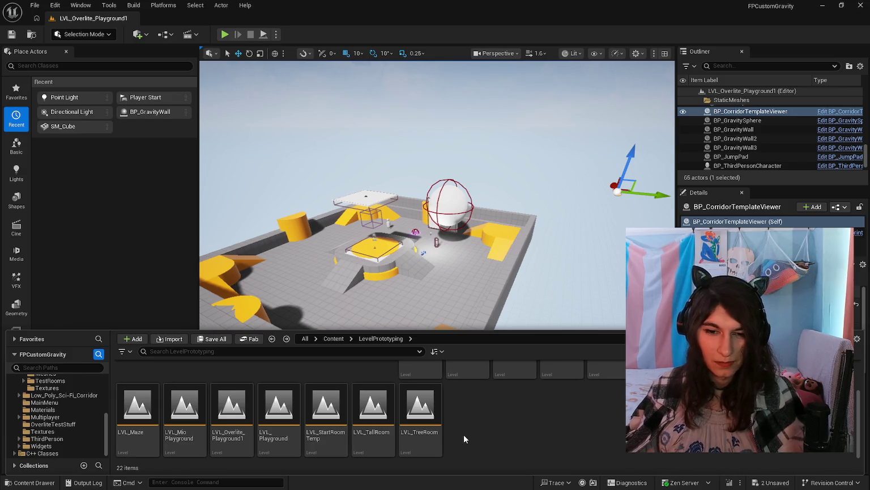
pyautogui.scroll(2, 463, 434)
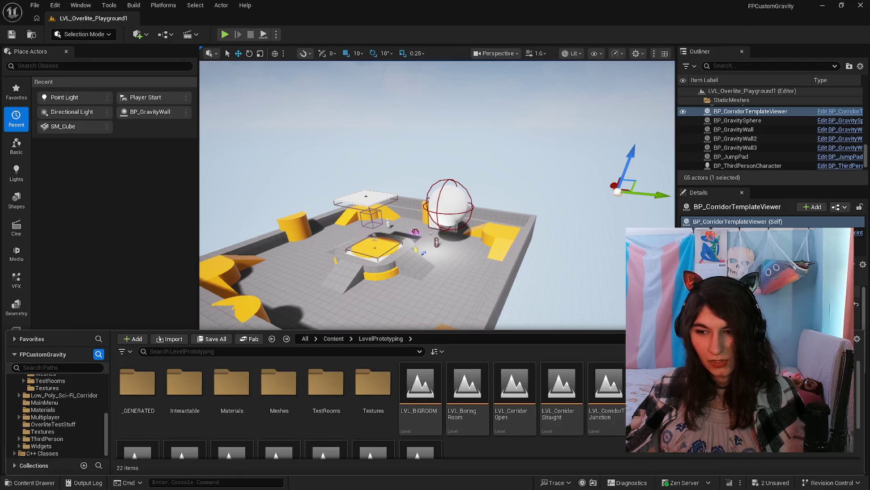
pyautogui.scroll(-2, 476, 412)
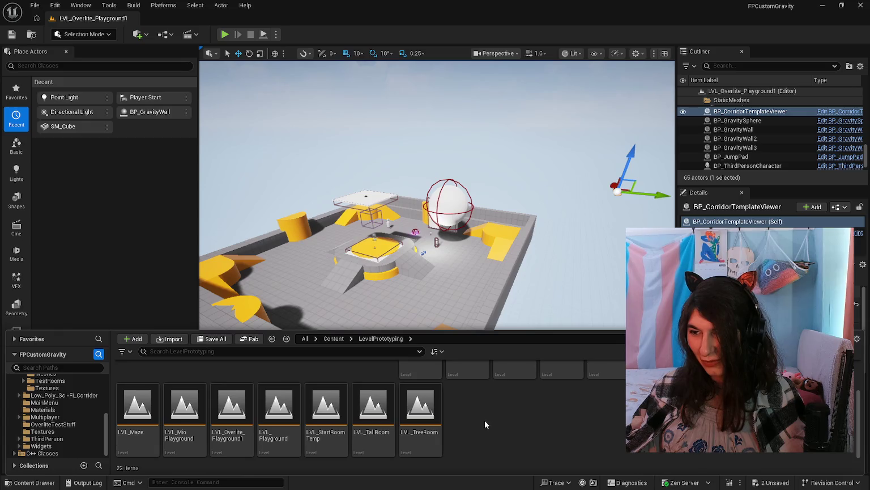
pyautogui.scroll(3, 472, 424)
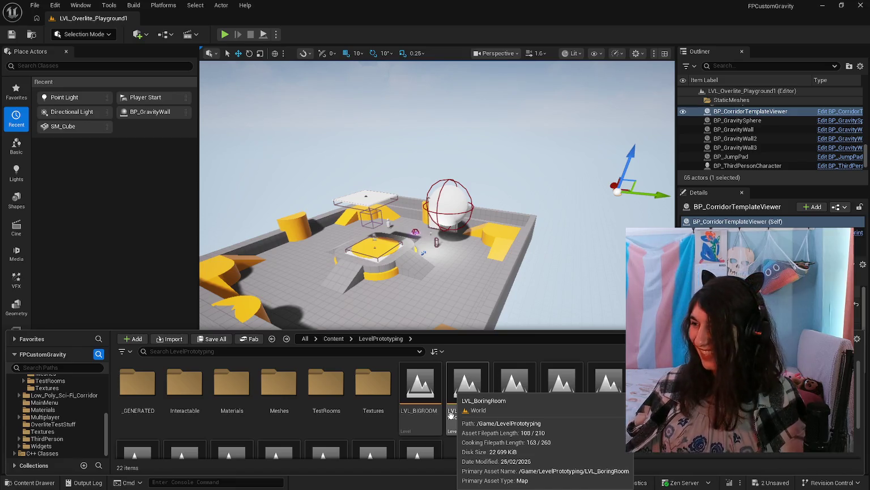
pyautogui.scroll(-3, 451, 417)
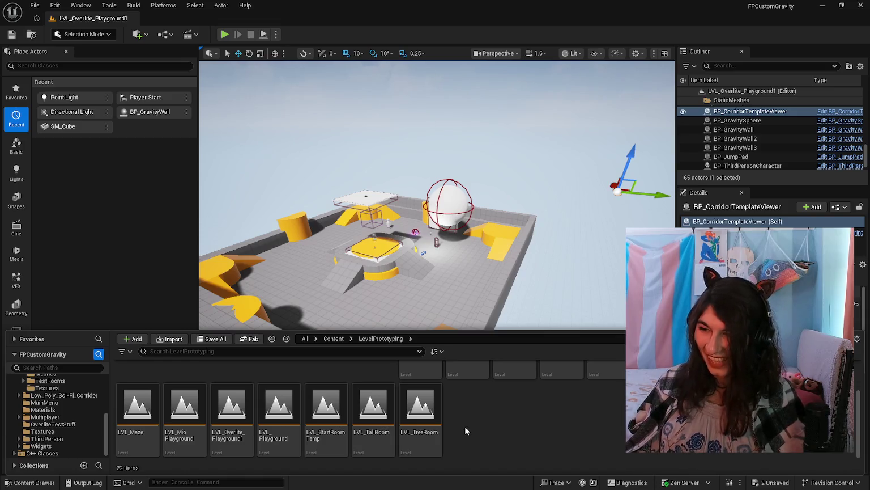
pyautogui.scroll(3, 464, 426)
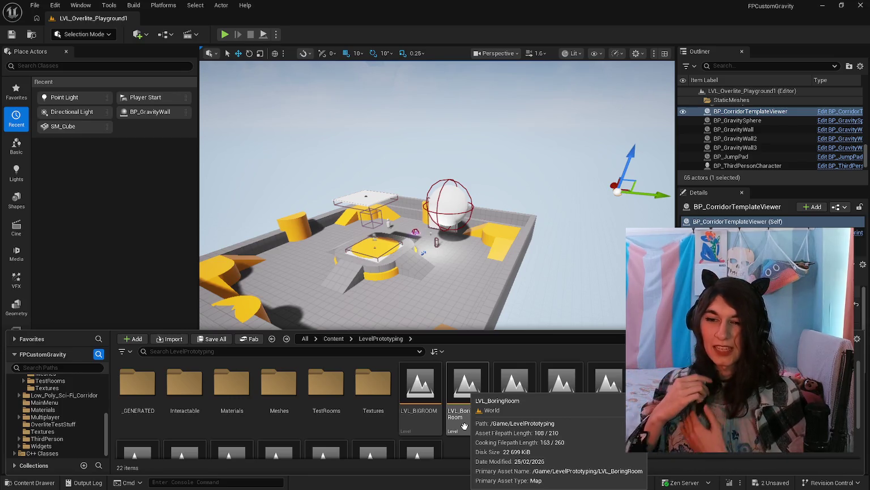
pyautogui.scroll(-2, 464, 426)
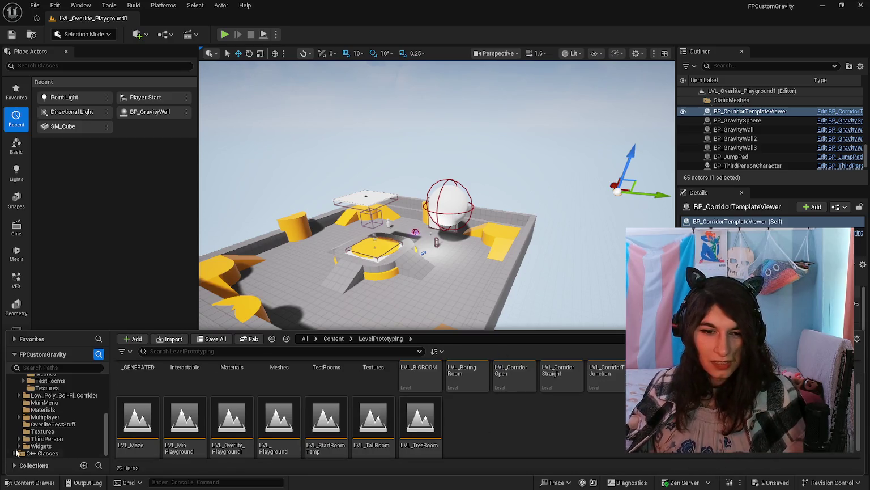
# Open LVL_CorridorStraight, saving the current level, and place a point light in the corridor.
pyautogui.doubleClick(561, 375)
pyautogui.click(476, 350)
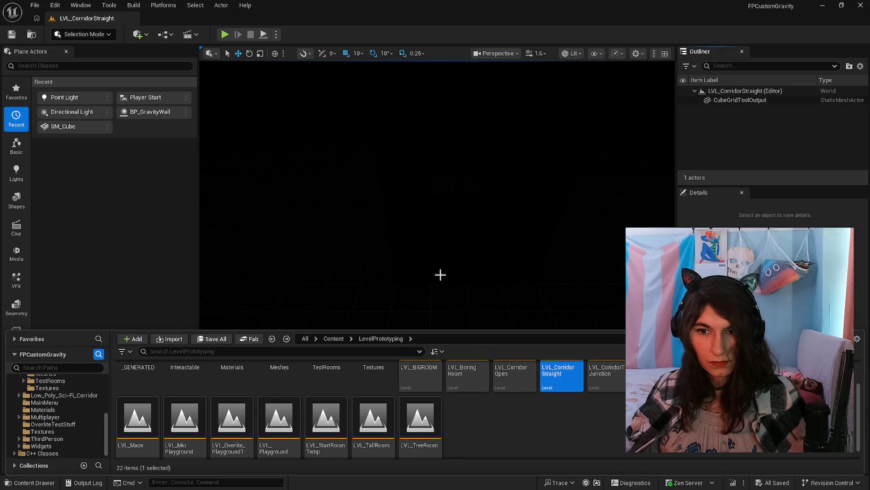
pyautogui.click(441, 274)
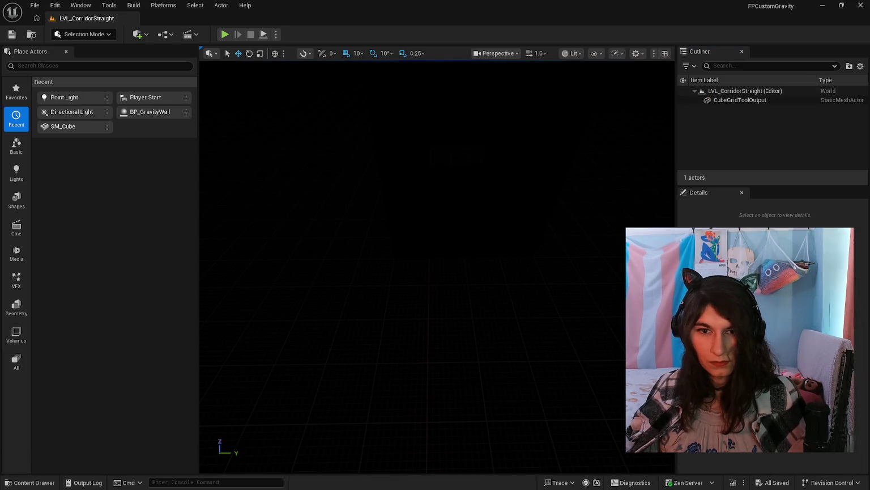
pyautogui.moveTo(79, 98)
pyautogui.mouseDown()
pyautogui.moveTo(311, 200)
pyautogui.moveTo(506, 315)
pyautogui.moveTo(468, 189)
pyautogui.moveTo(450, 168)
pyautogui.moveTo(428, 169)
pyautogui.mouseUp()
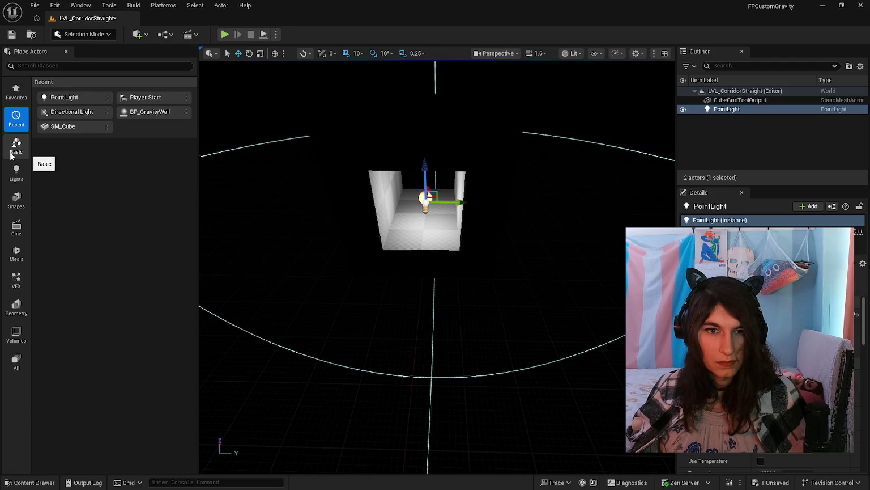
# Add a second point light, PointLight2, and move it away from the corridor.
pyautogui.hotkey('shift', '5')
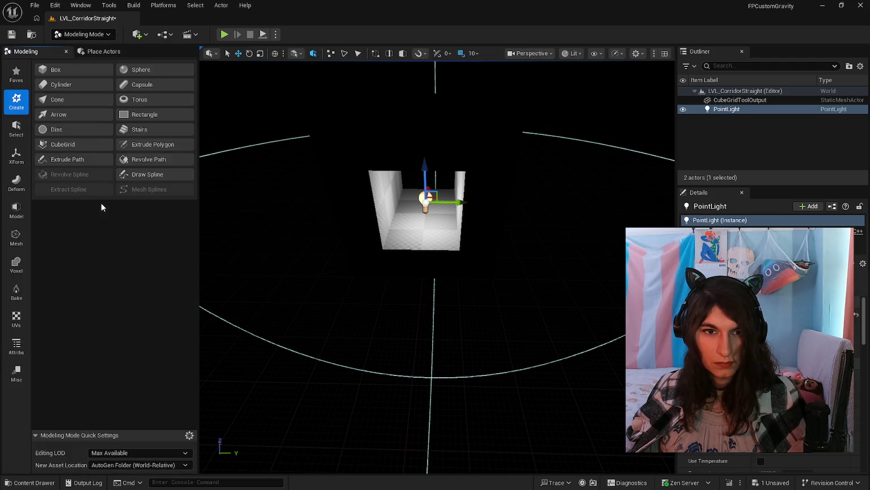
pyautogui.hotkey('shift', '1')
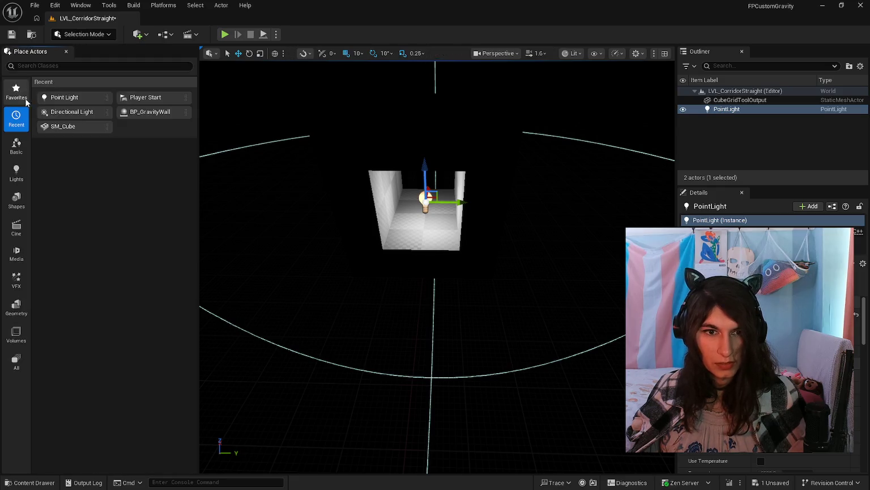
pyautogui.moveTo(102, 103); pyautogui.dragTo(519, 201)
pyautogui.hotkey('ctrl', 'z')
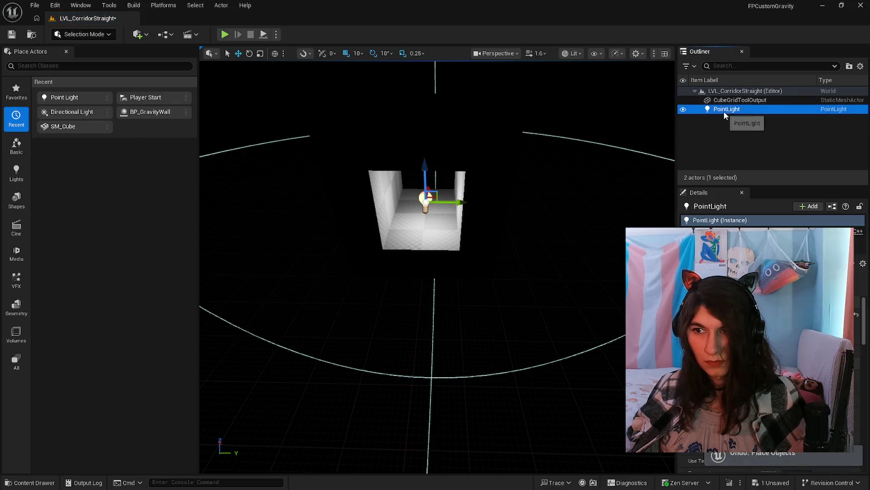
pyautogui.hotkey('ctrl', 'd')
pyautogui.moveTo(454, 204); pyautogui.dragTo(612, 203)
pyautogui.press('f')
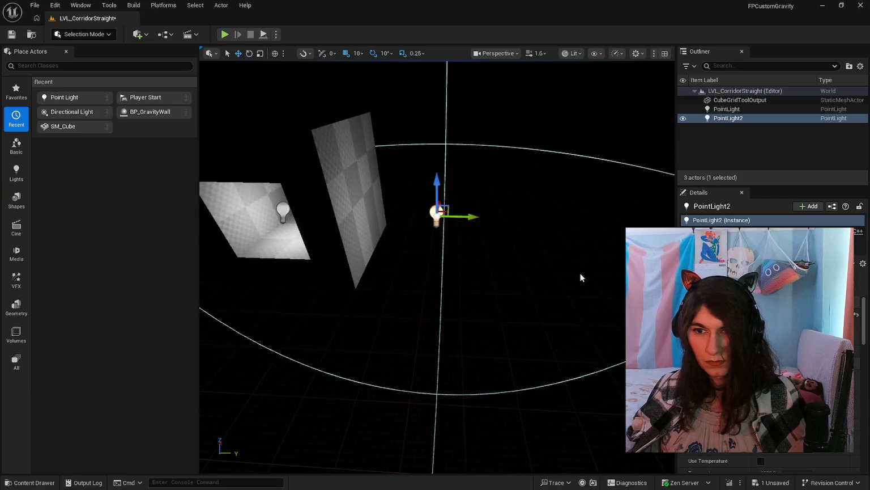
pyautogui.click(463, 284)
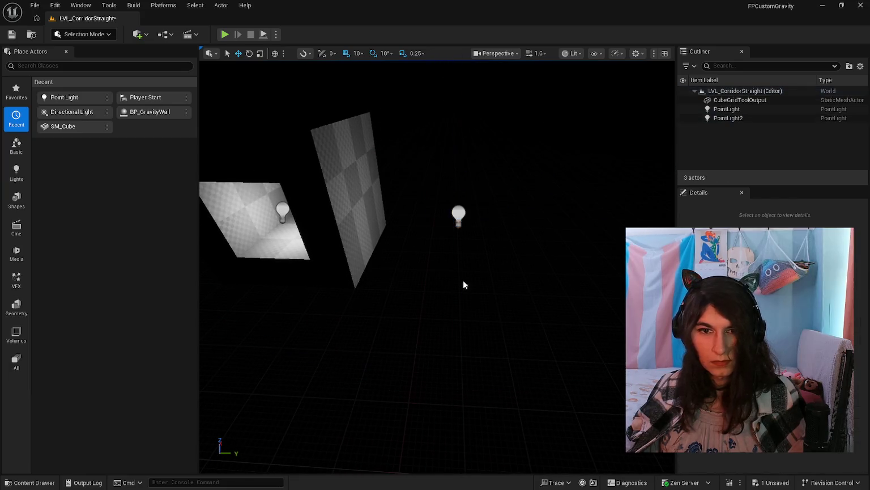
# Switch to Modeling Mode and show the shape creation tools.
pyautogui.hotkey('shift', '5')
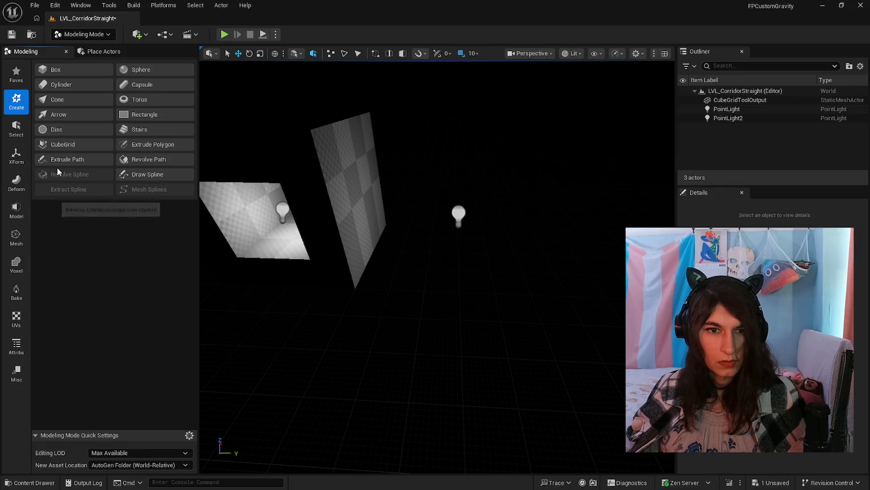
pyautogui.click(64, 159)
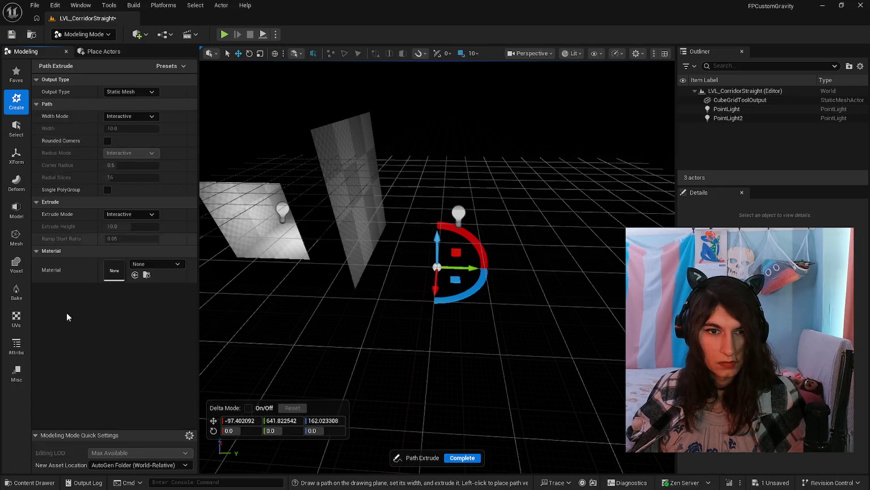
pyautogui.click(16, 74)
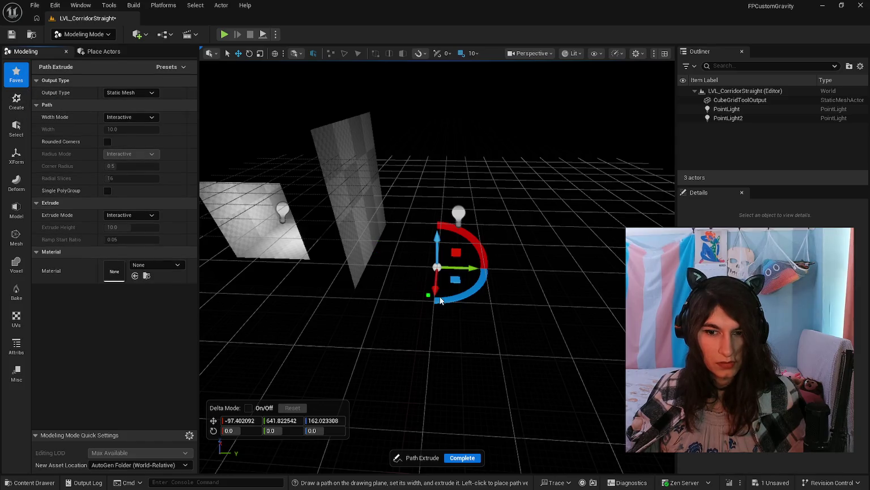
pyautogui.click(450, 459)
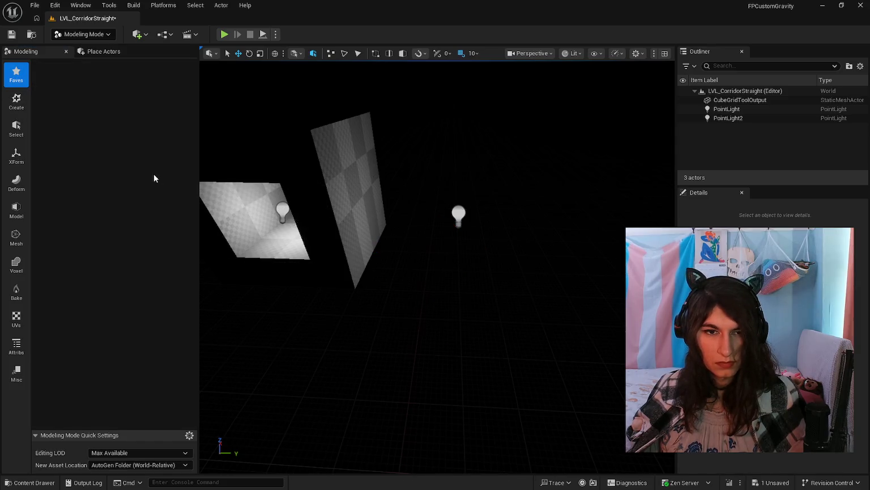
pyautogui.click(16, 102)
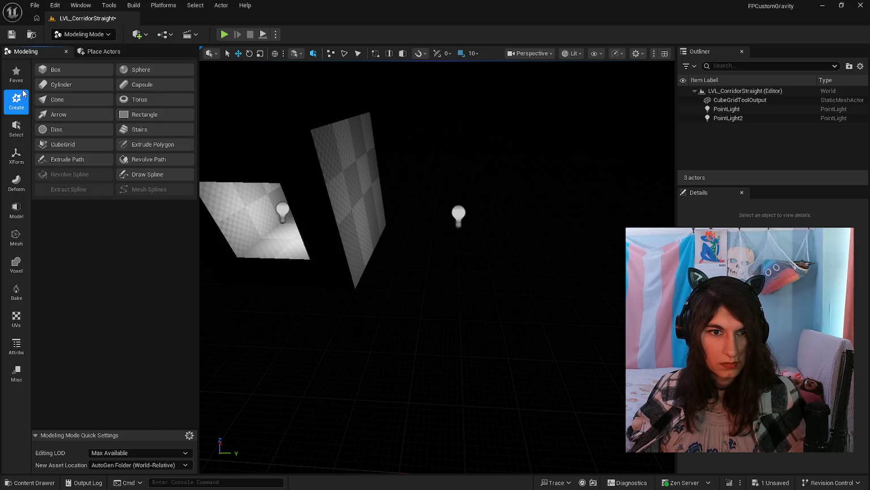
# Raise a 600x400 floor and a 100x400 side wall with the Cube Grid tool.
pyautogui.click(62, 144)
pyautogui.moveTo(415, 279); pyautogui.dragTo(544, 232)
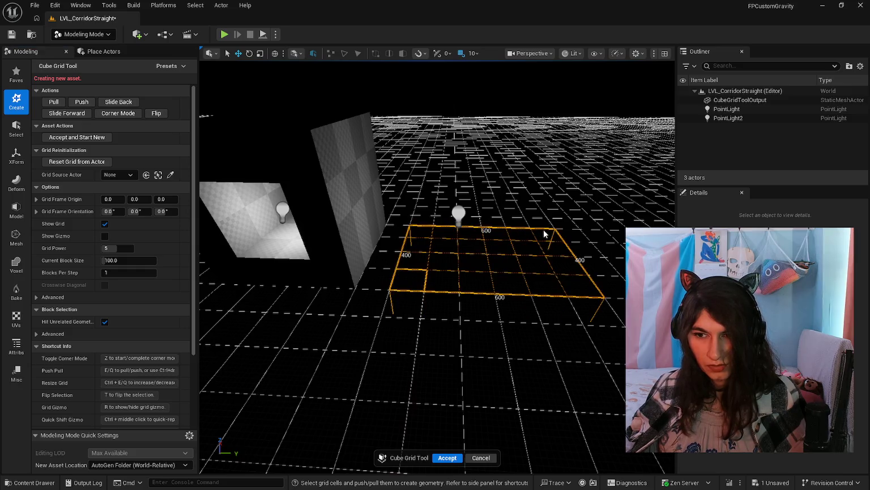
pyautogui.press('e')
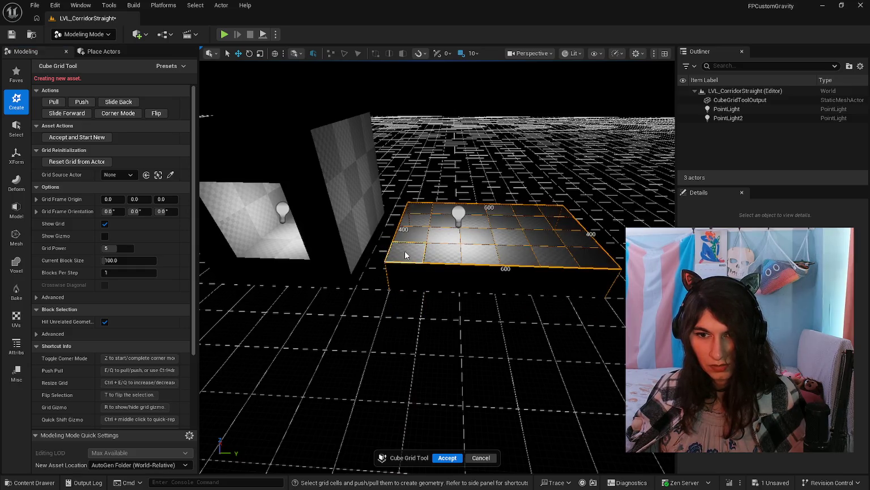
pyautogui.moveTo(404, 250); pyautogui.dragTo(415, 202)
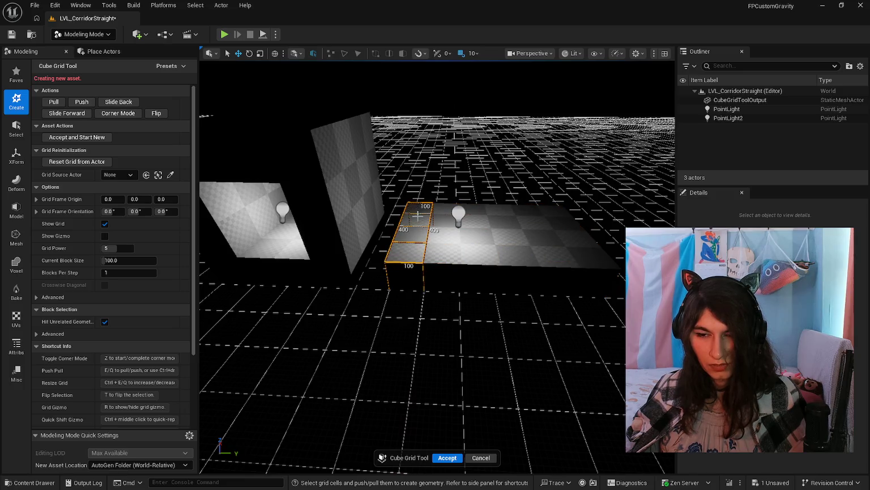
pyautogui.press('e')
pyautogui.press('e')
pyautogui.press('e')
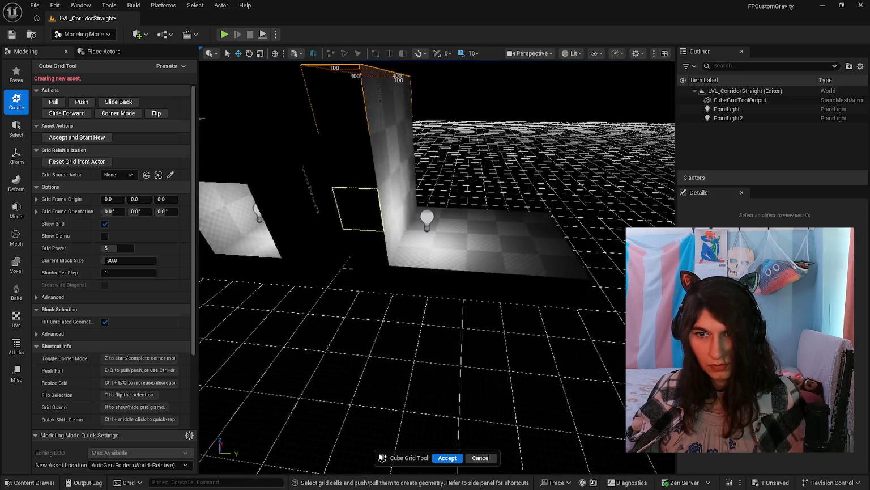
pyautogui.click(448, 258)
pyautogui.press('e')
pyautogui.press('e')
pyautogui.press('e')
# Try pushing and extruding wall-top cells, undo them, and accept the result as a new mesh.
pyautogui.moveTo(292, 145); pyautogui.dragTo(298, 100)
pyautogui.press('q')
pyautogui.press('q')
pyautogui.press('q')
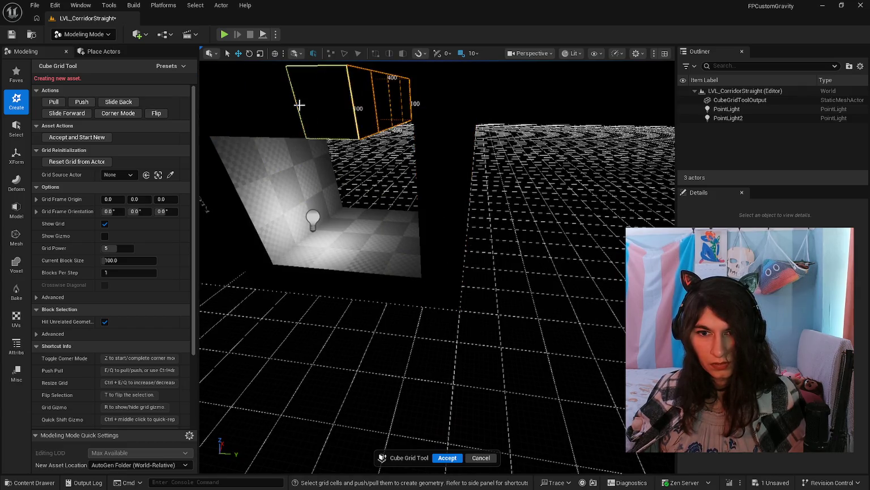
pyautogui.press('q')
pyautogui.press('q')
pyautogui.scroll(-3, 300, 104)
pyautogui.hotkey('ctrl', 'z')
pyautogui.hotkey('ctrl', 'z')
pyautogui.hotkey('ctrl', 'z')
pyautogui.hotkey('ctrl', 'z')
pyautogui.hotkey('ctrl', 'z')
pyautogui.hotkey('ctrl', 'z')
pyautogui.moveTo(304, 136); pyautogui.dragTo(338, 119)
pyautogui.press('e')
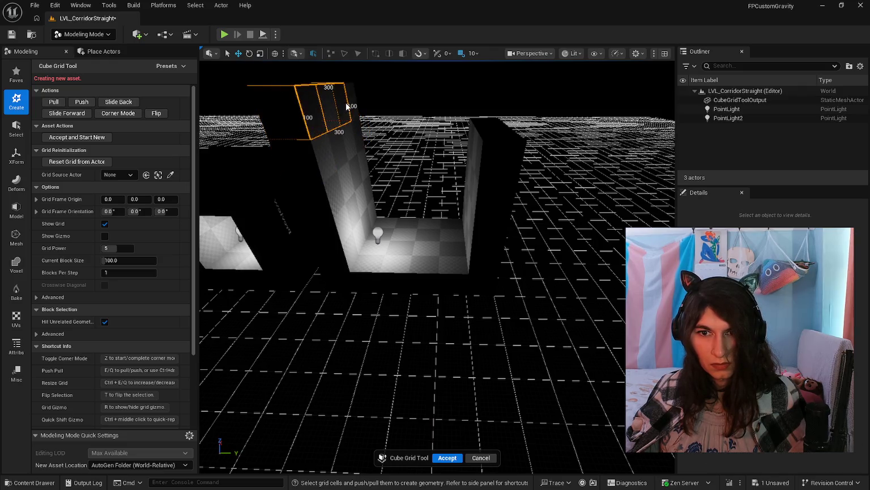
pyautogui.hotkey('ctrl', 'z')
pyautogui.moveTo(349, 101); pyautogui.dragTo(351, 147)
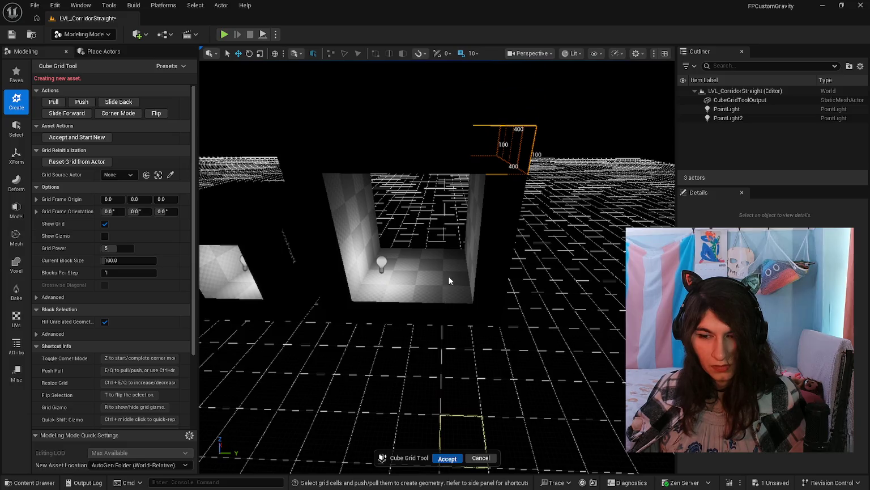
pyautogui.press('Return')
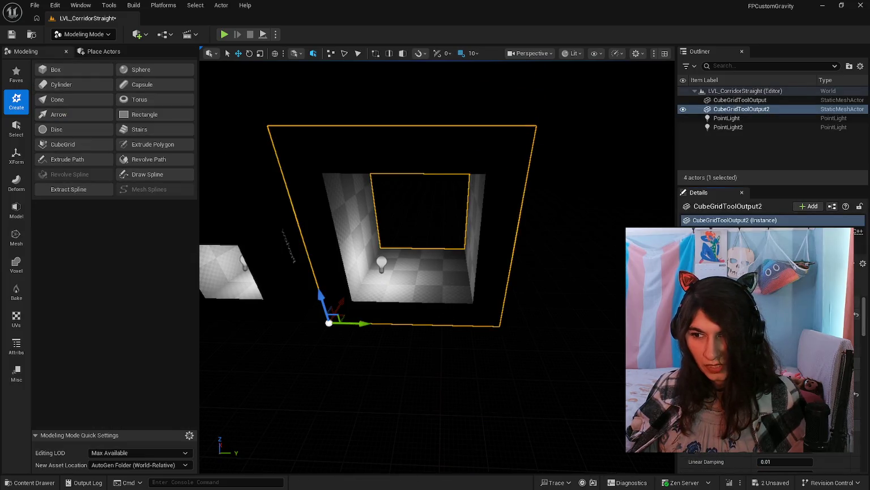
# Delete the old CubeGridToolOutput mesh.
pyautogui.moveTo(352, 148)
pyautogui.mouseDown()
pyautogui.moveTo(397, 149)
pyautogui.moveTo(397, 136)
pyautogui.mouseUp()
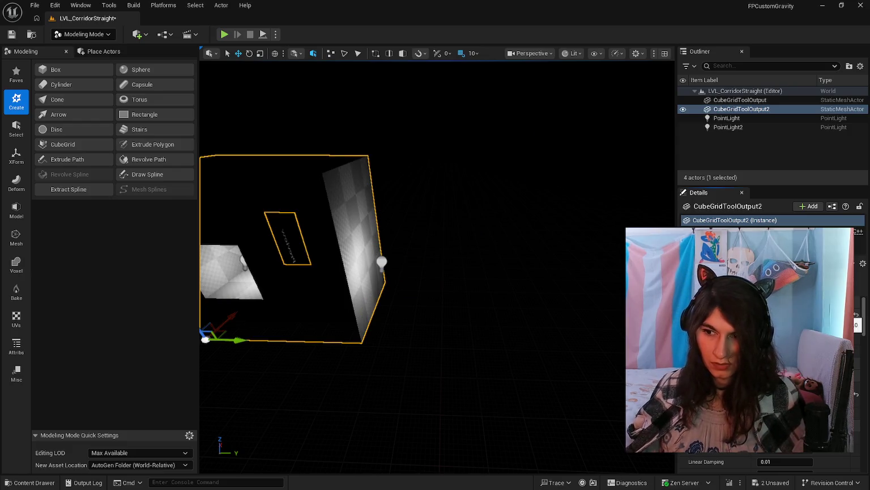
pyautogui.moveTo(382, 303); pyautogui.dragTo(334, 303)
pyautogui.click(341, 303)
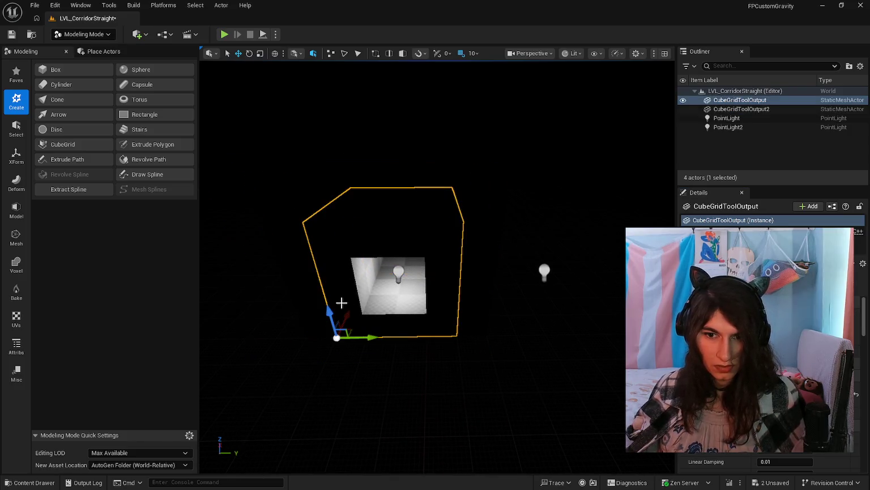
pyautogui.press('Delete')
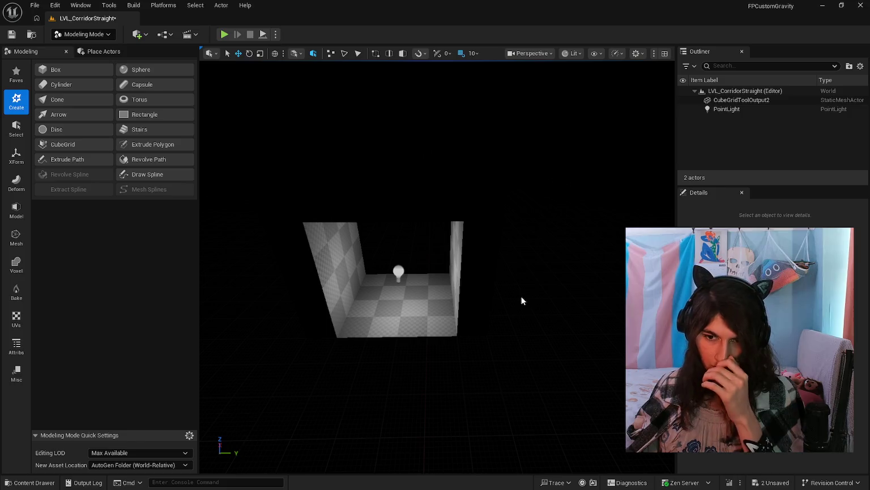
# Open LVL_Overlite_Playground1, saving the new corridor mesh, and start playing it.
pyautogui.click(18, 483)
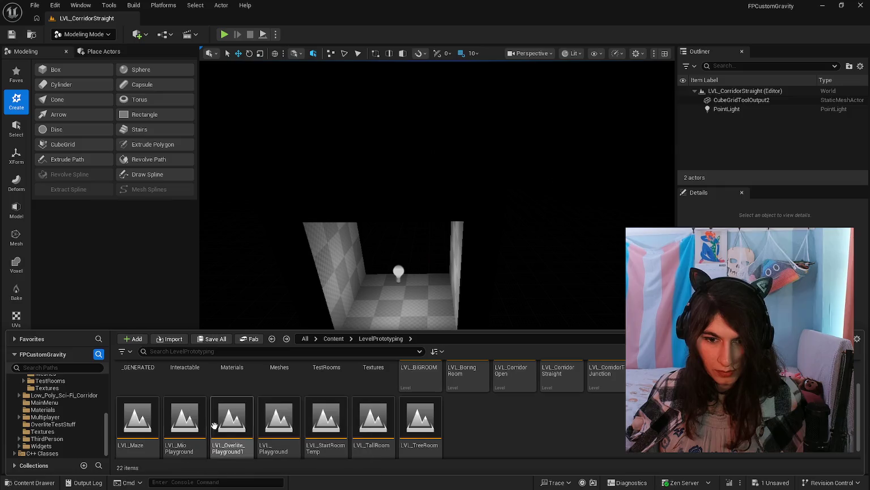
pyautogui.doubleClick(215, 425)
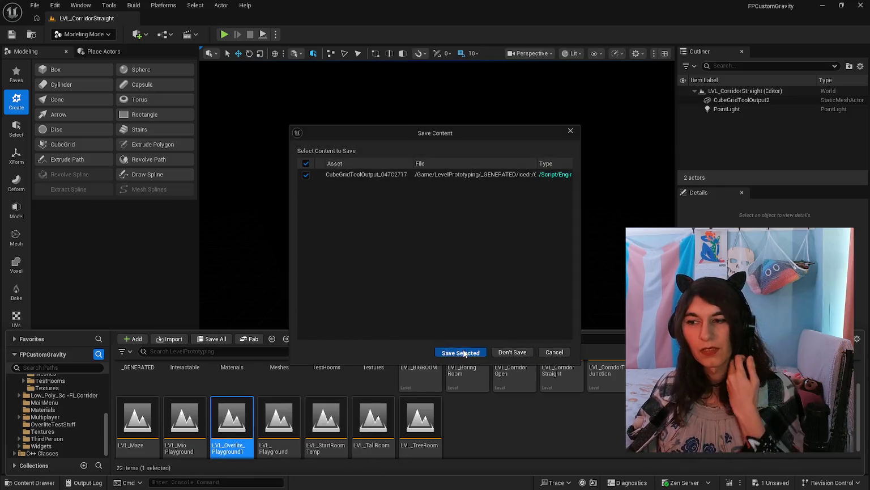
pyautogui.click(463, 352)
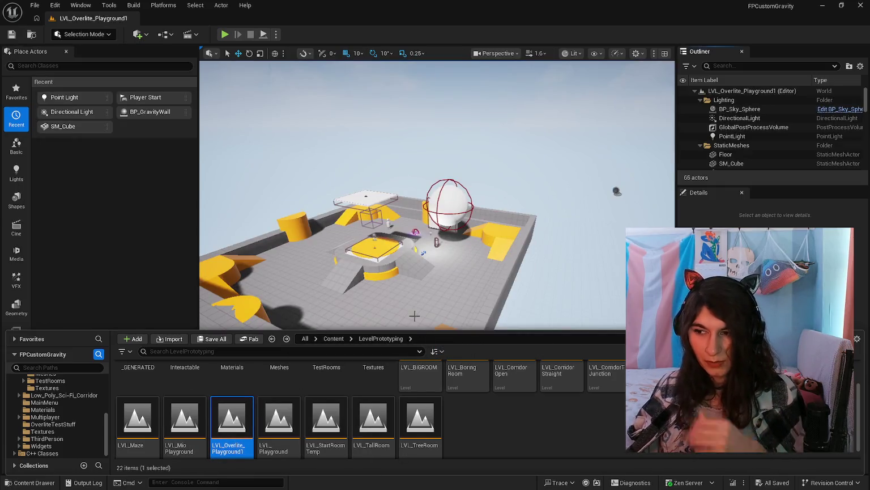
pyautogui.click(225, 34)
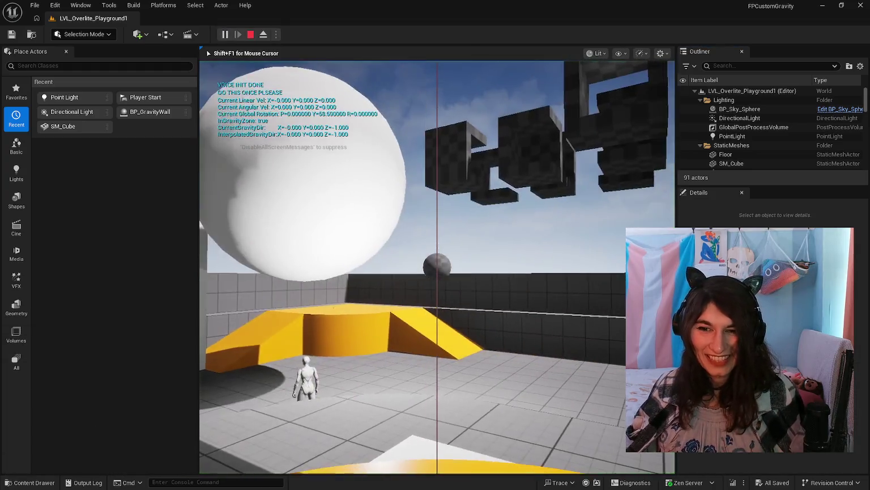
# Fly around with Space and WASD to view the floating corridor pieces.
pyautogui.press('space')
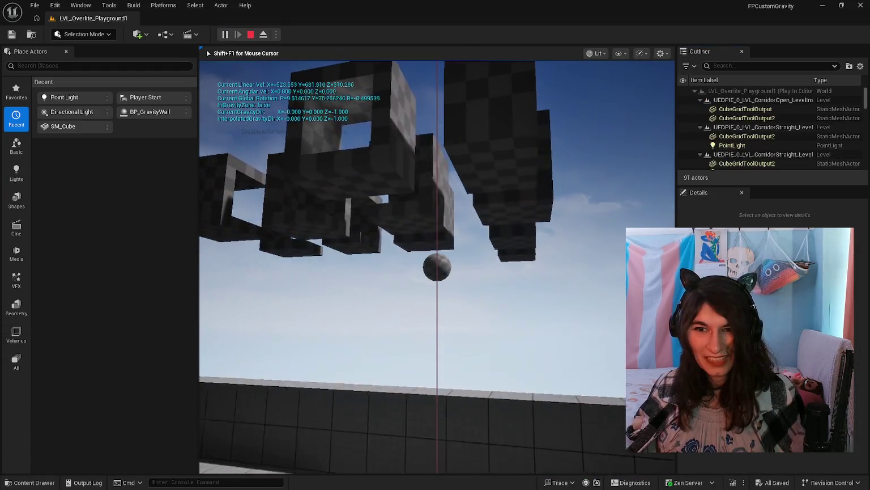
pyautogui.moveTo(436, 267)
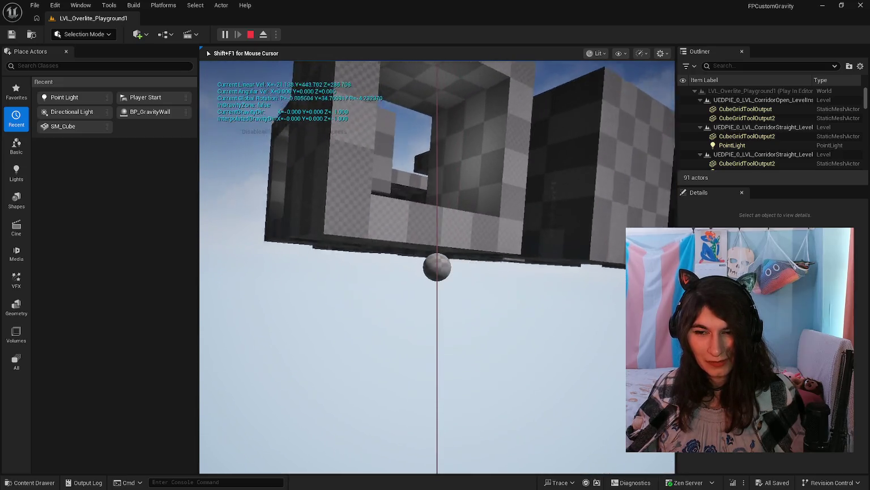
pyautogui.press('w')
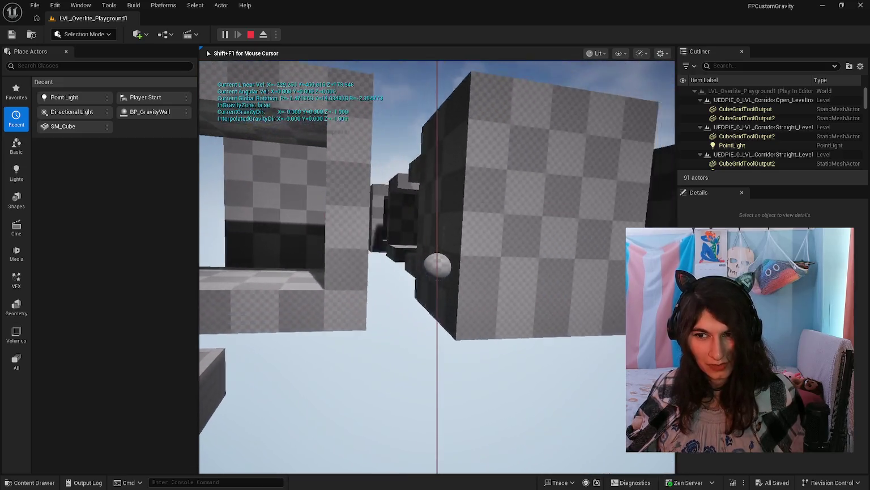
pyautogui.press('s')
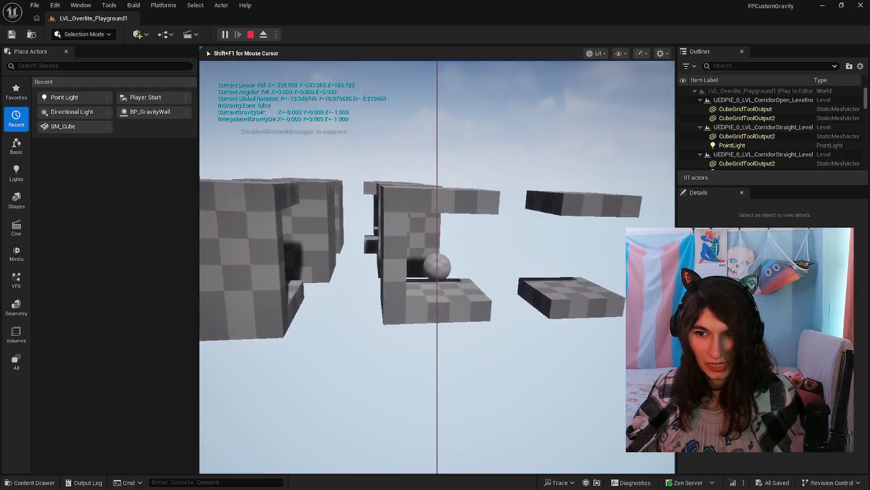
pyautogui.press('a')
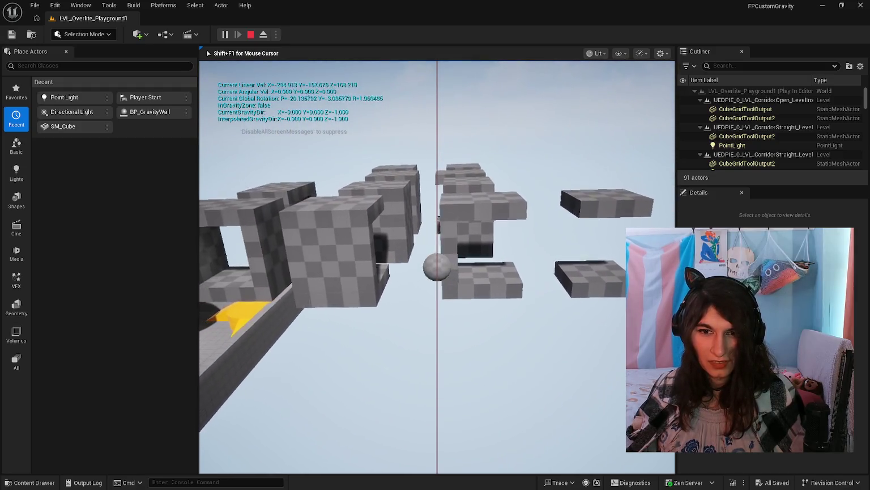
pyautogui.press('w')
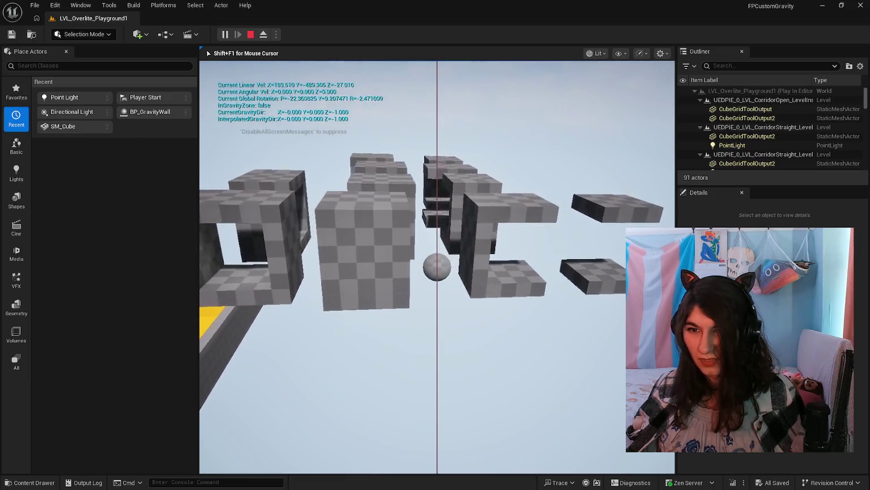
pyautogui.press('a')
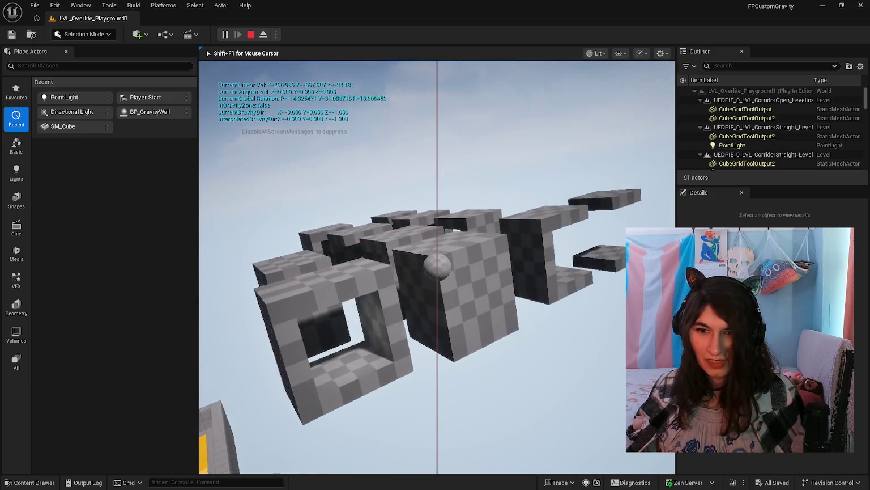
pyautogui.press('a')
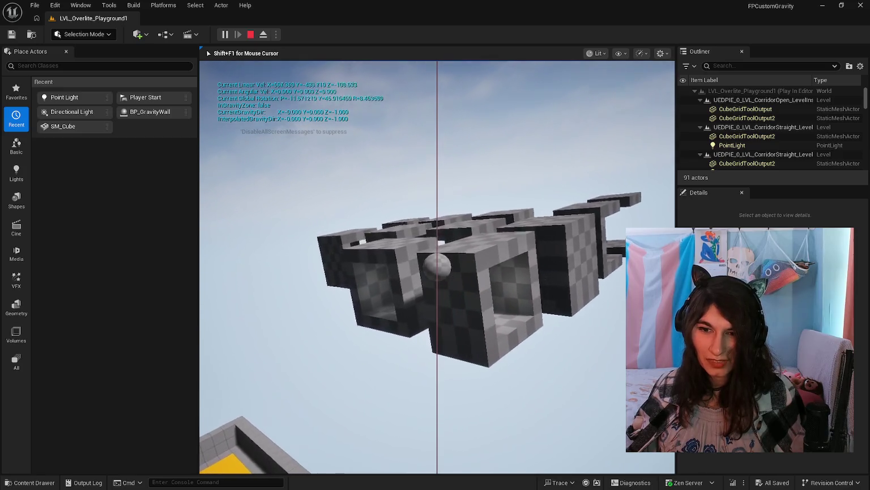
pyautogui.press('w')
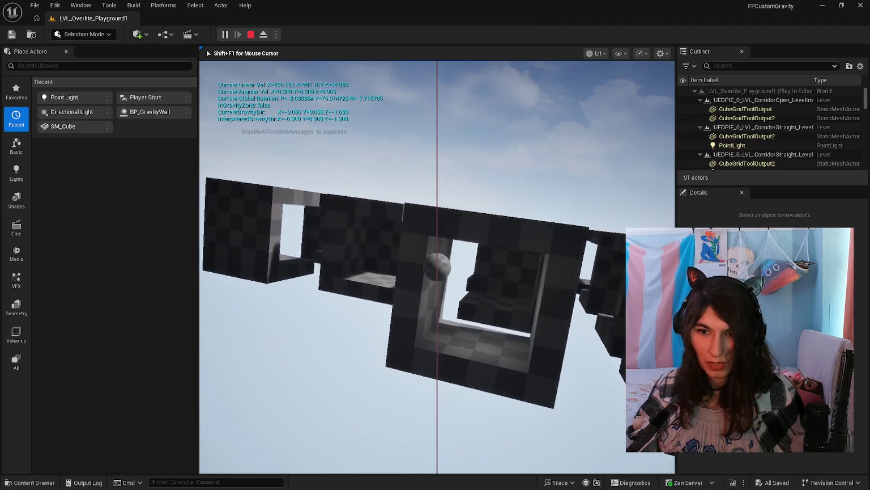
pyautogui.press('space')
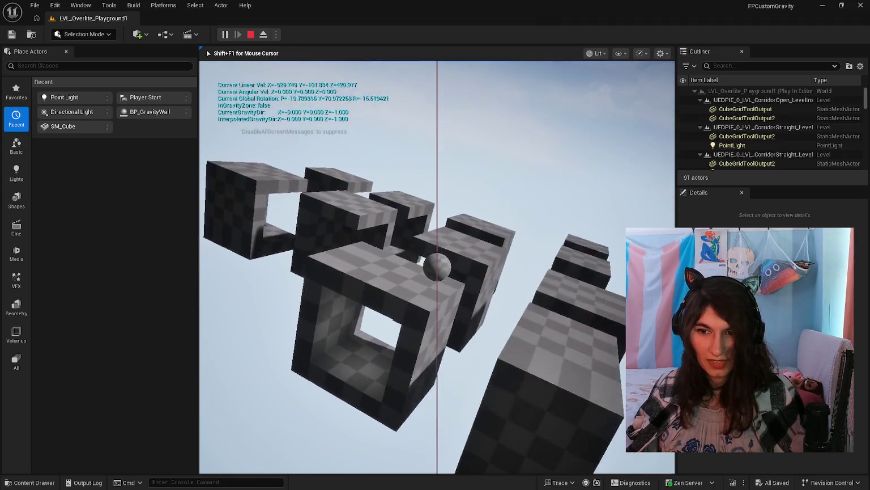
pyautogui.press('w')
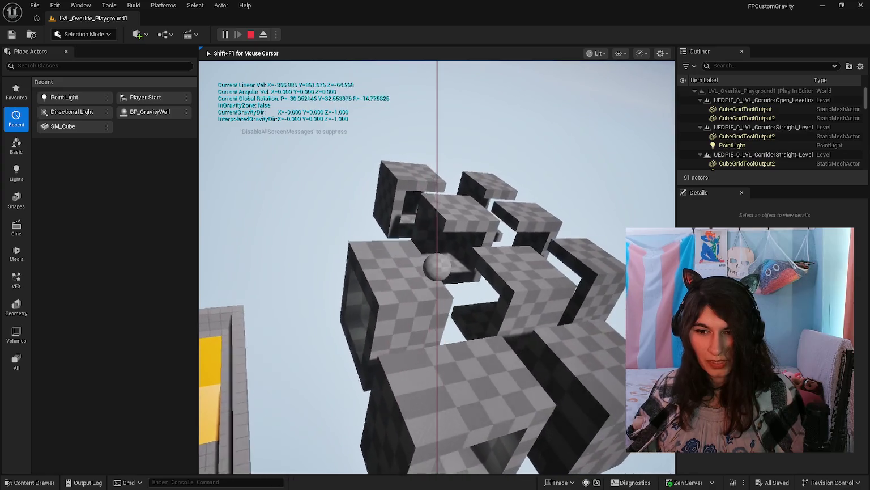
pyautogui.press('space')
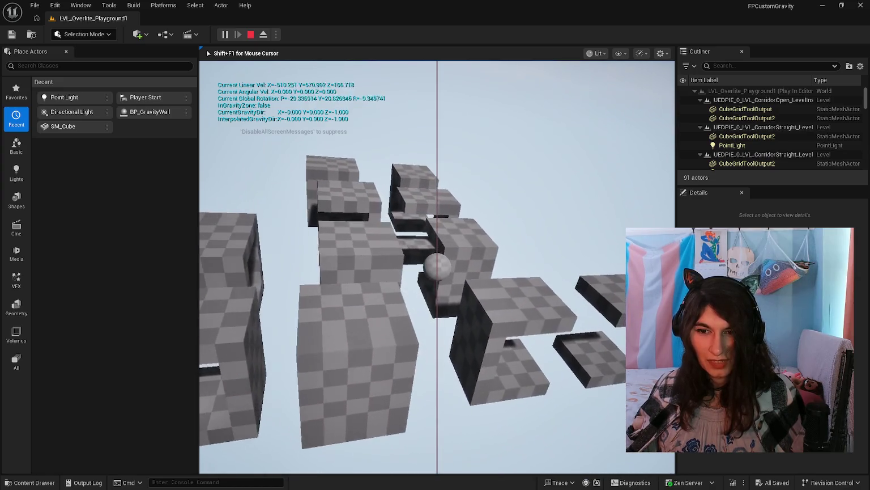
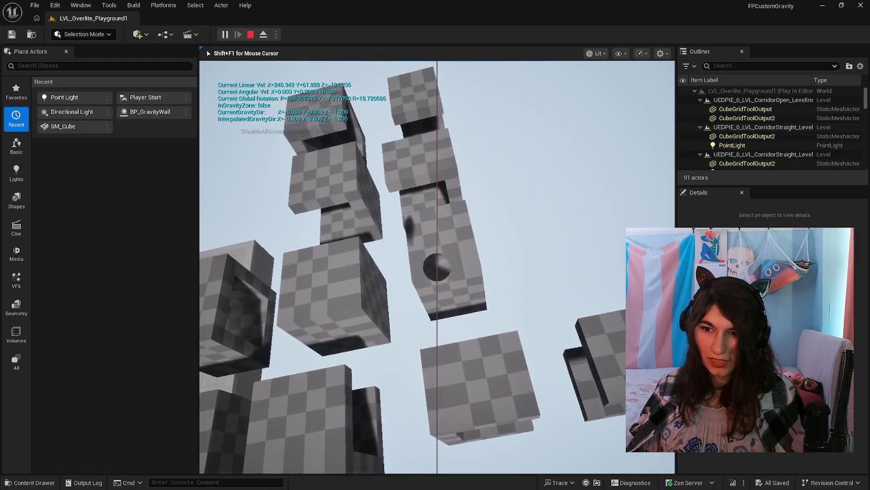
# Stop the play session and switch to the LVL_Lobby level from the Content Drawer.
pyautogui.press('Escape')
pyautogui.hotkey('ctrl', 'space')
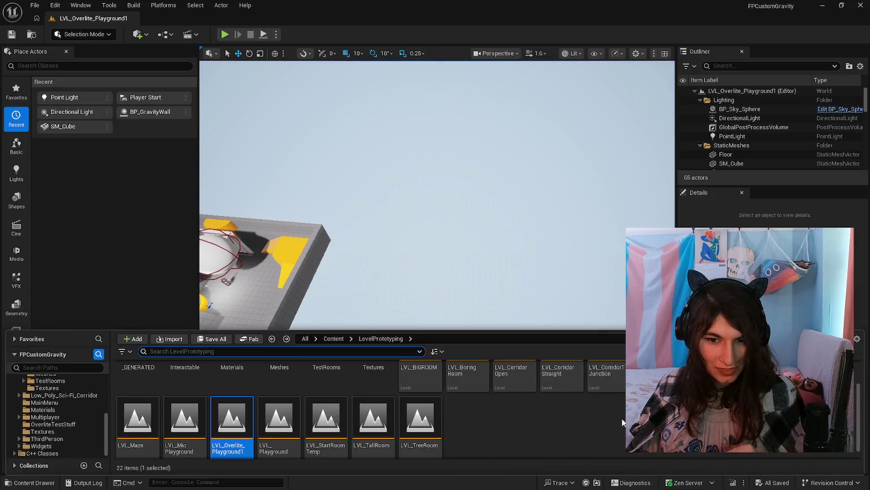
pyautogui.scroll(1, 371, 418)
pyautogui.click(561, 385)
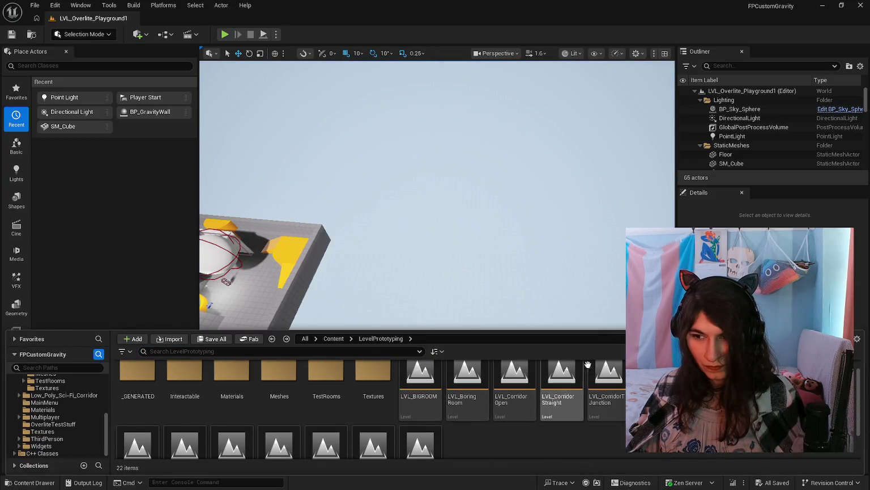
# Play-test by walking forward out of the corridor into a fall, then stop the session.
pyautogui.click(223, 34)
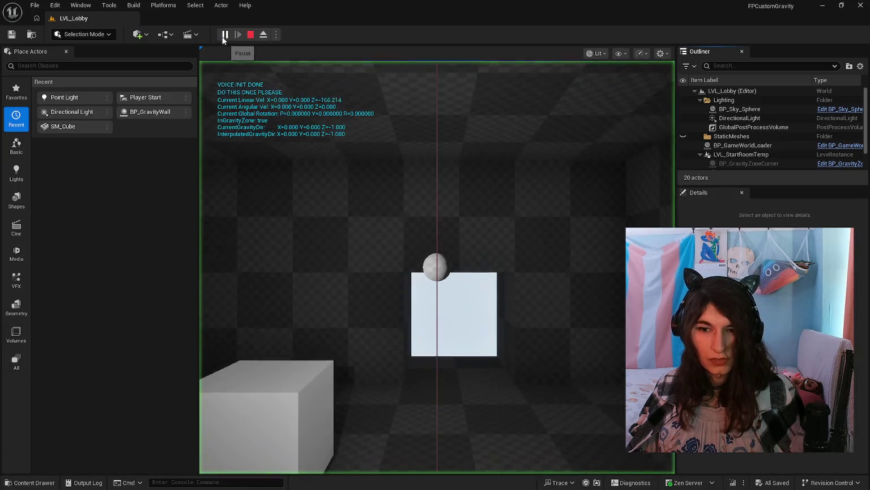
pyautogui.press('w')
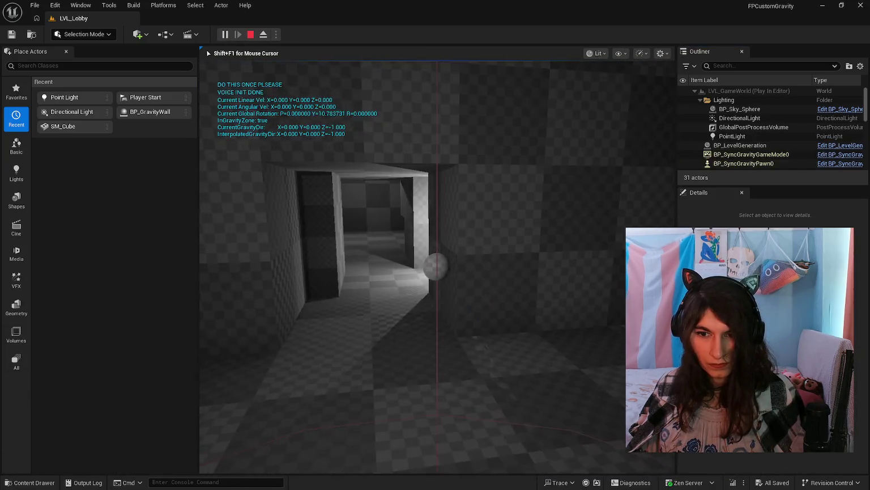
pyautogui.press('w')
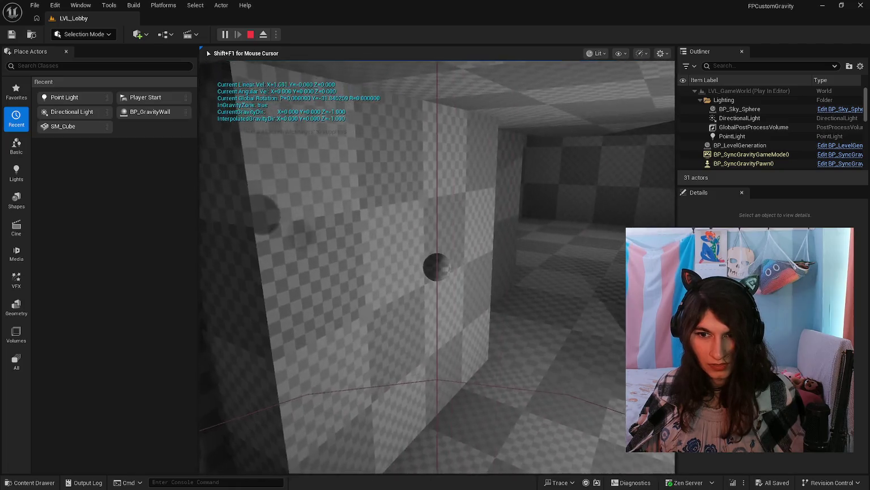
pyautogui.press('w')
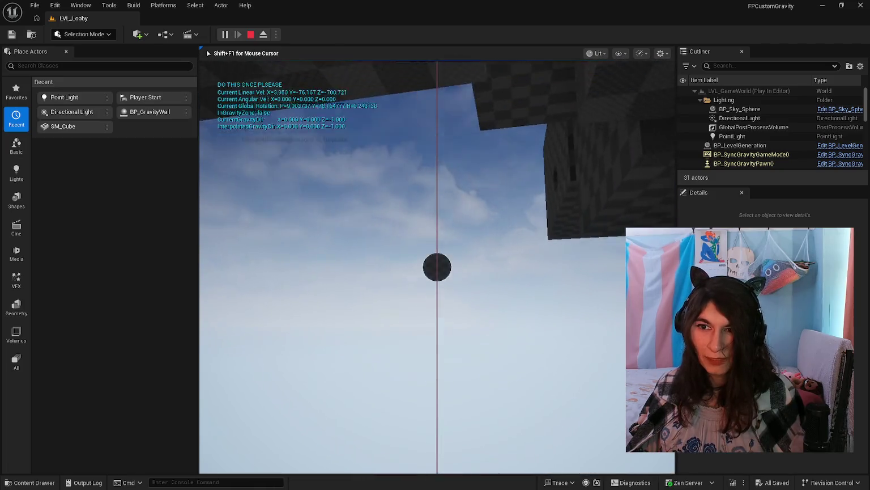
pyautogui.press('Escape')
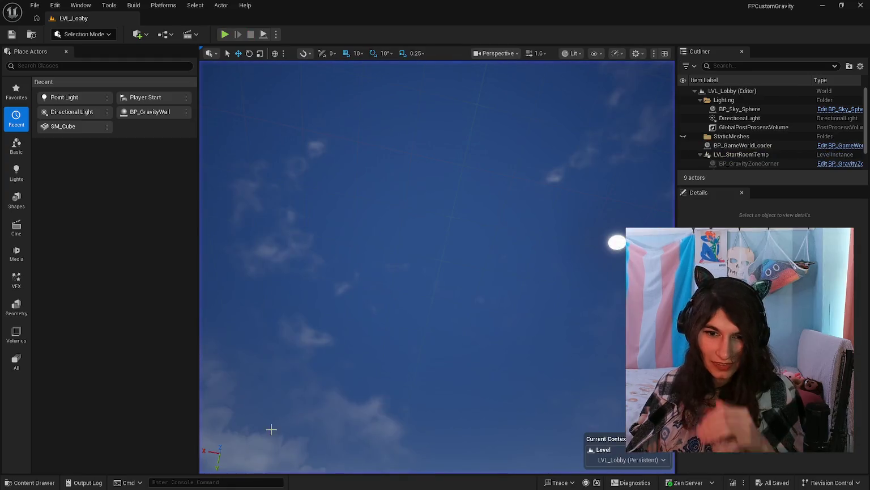
pyautogui.click(26, 483)
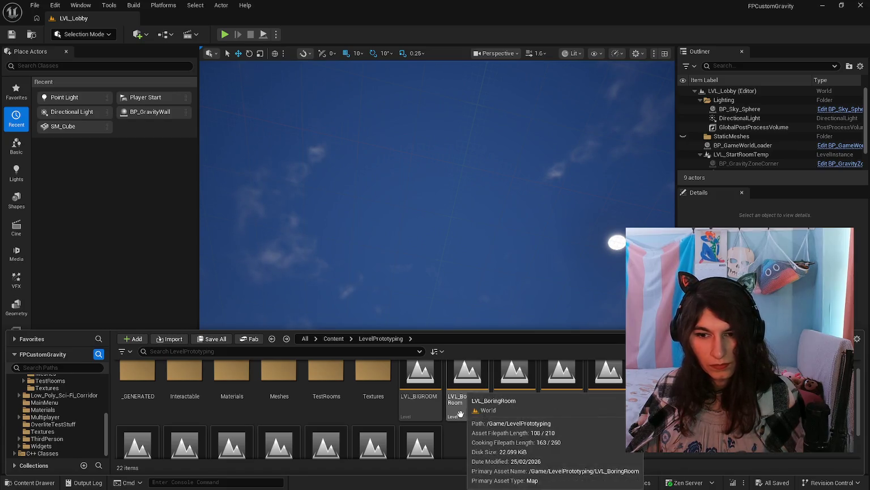
# Load LVL_CorridorTJunction and select its CubeGridToolOutput2 mesh actor.
pyautogui.scroll(-2, 410, 429)
pyautogui.scroll(1, 528, 430)
pyautogui.doubleClick(597, 395)
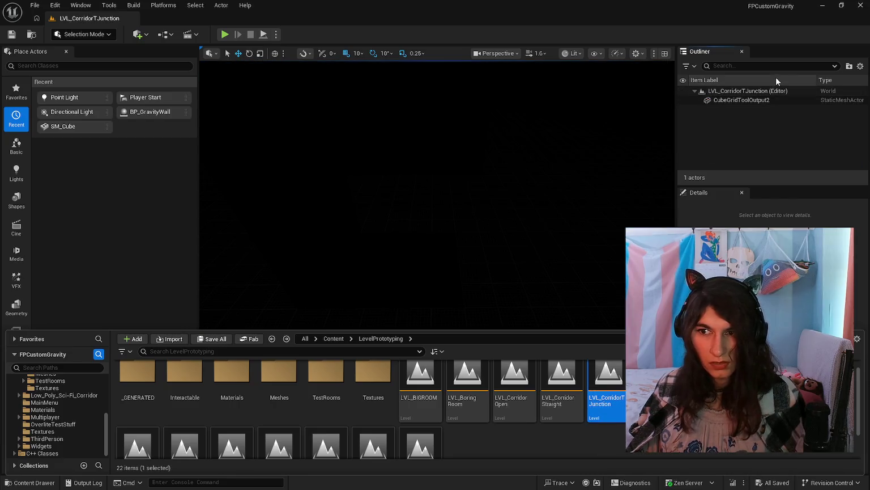
pyautogui.click(763, 102)
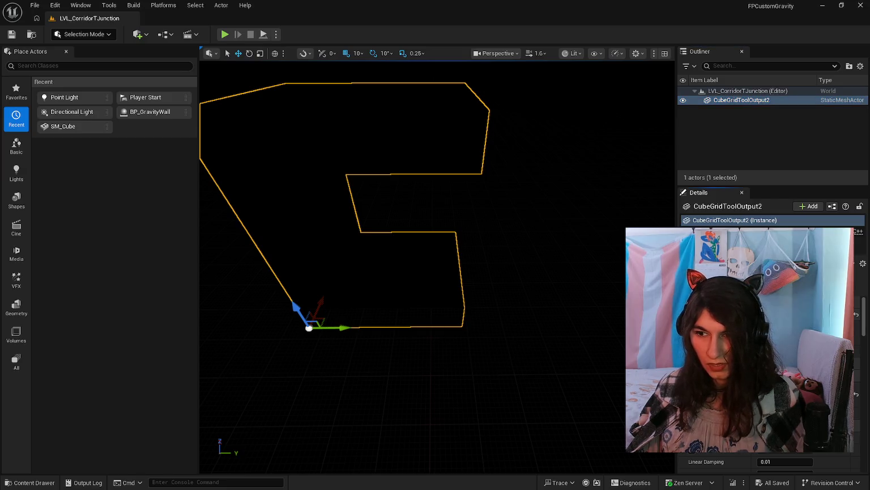
pyautogui.moveTo(275, 275); pyautogui.dragTo(305, 275)
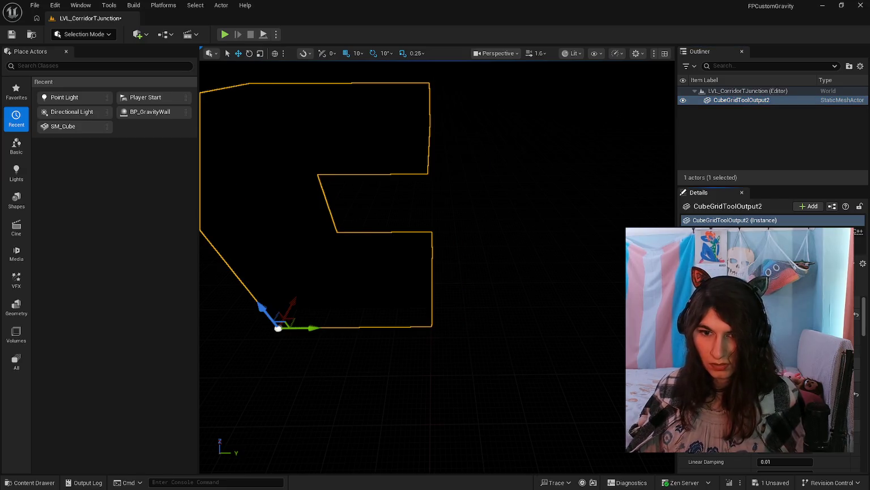
# Browse to _GENERATED > icedr and open the CubeGridToolOutput_701CAE34 mesh.
pyautogui.click(19, 485)
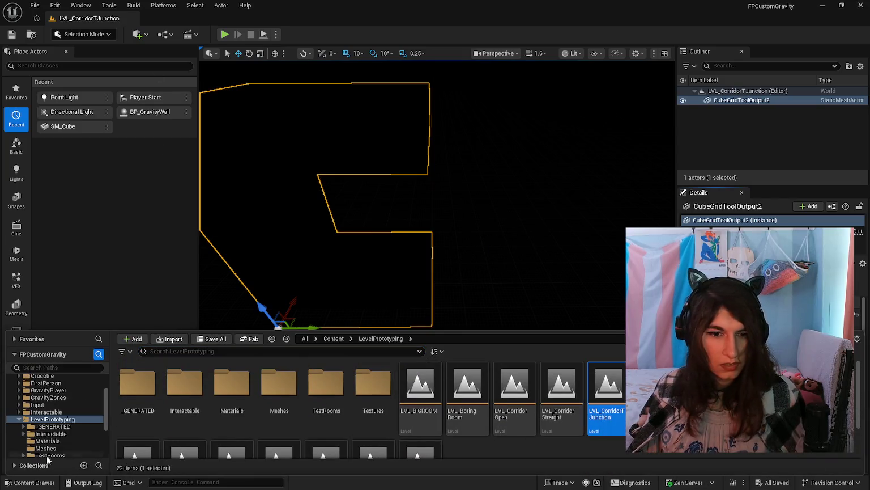
pyautogui.doubleClick(138, 391)
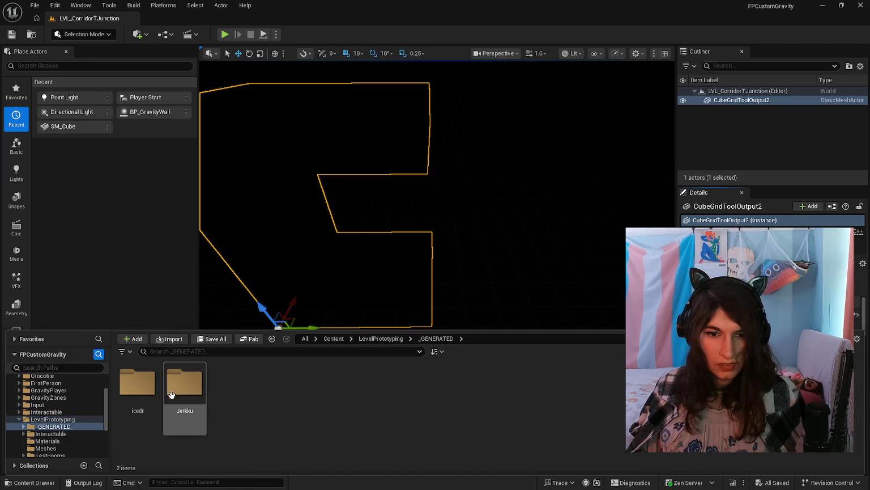
pyautogui.doubleClick(138, 389)
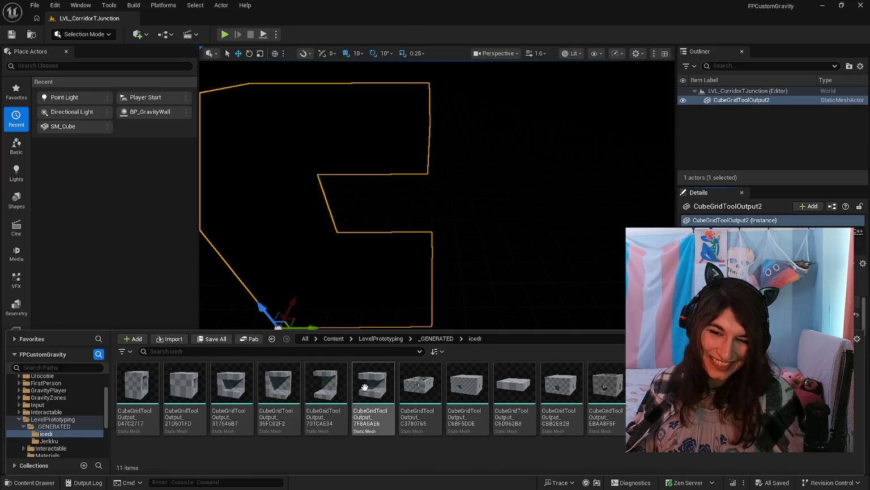
pyautogui.moveTo(366, 388)
pyautogui.doubleClick(335, 390)
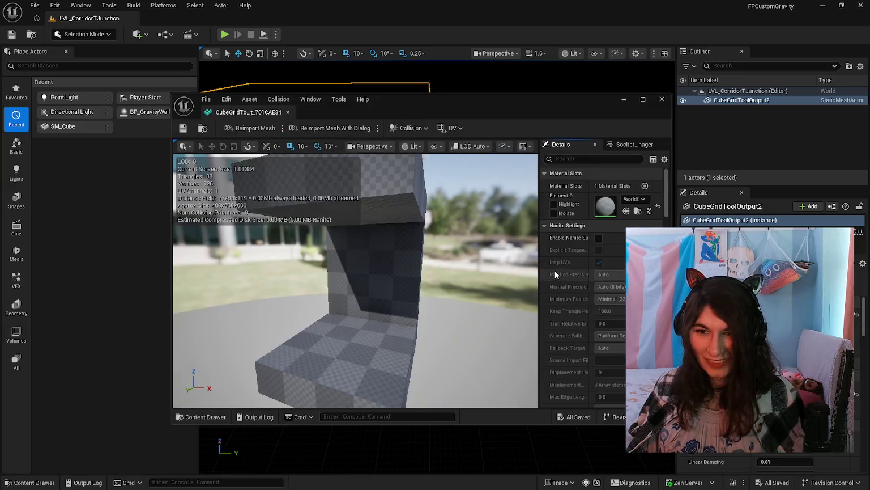
# Make the 701CAE34 mesh use complex collision as simple.
pyautogui.scroll(-7, 609, 255)
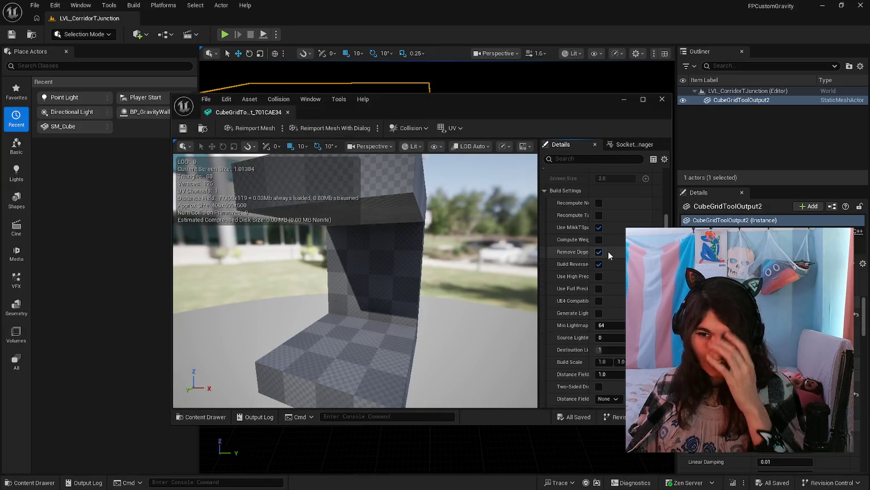
pyautogui.scroll(-3, 557, 293)
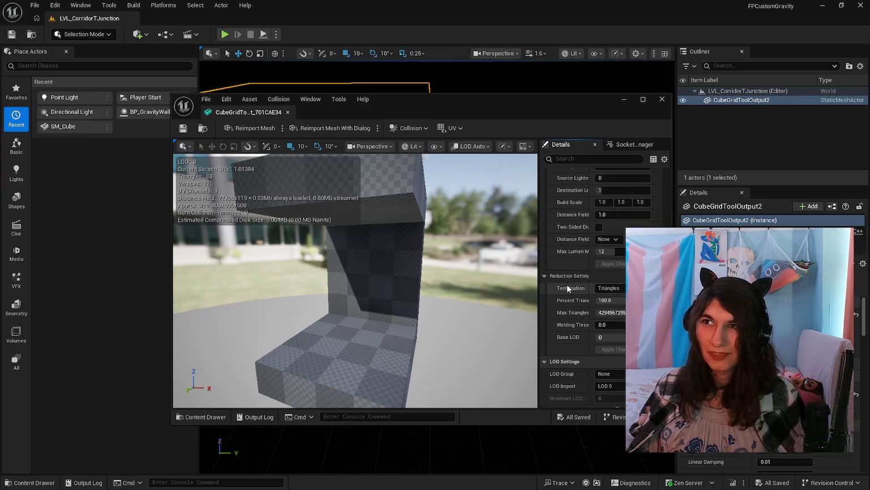
pyautogui.scroll(-7, 566, 284)
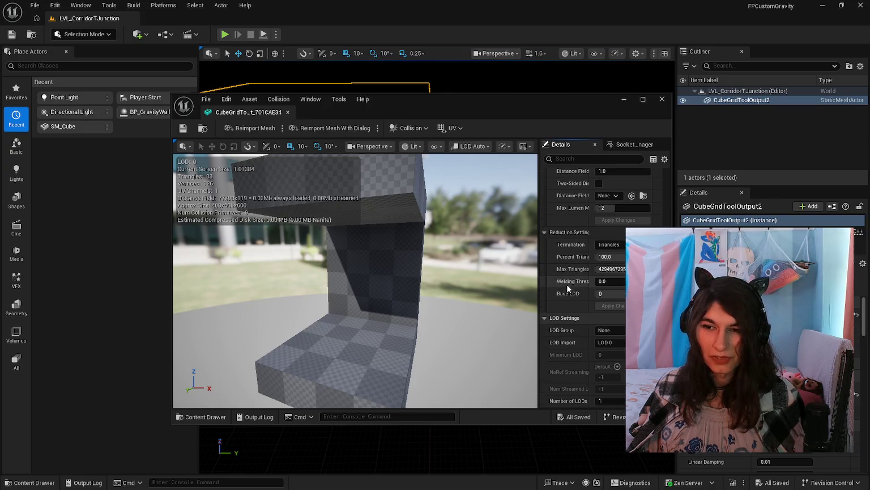
pyautogui.scroll(-7, 569, 288)
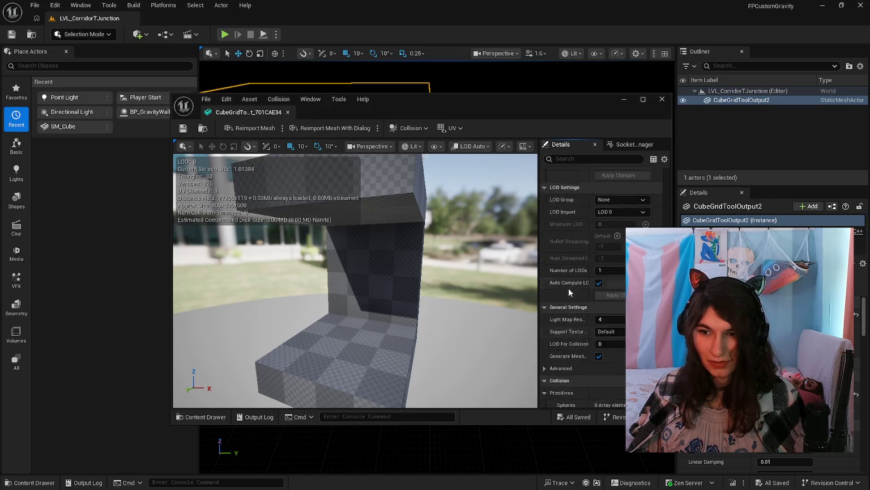
pyautogui.scroll(-2, 570, 283)
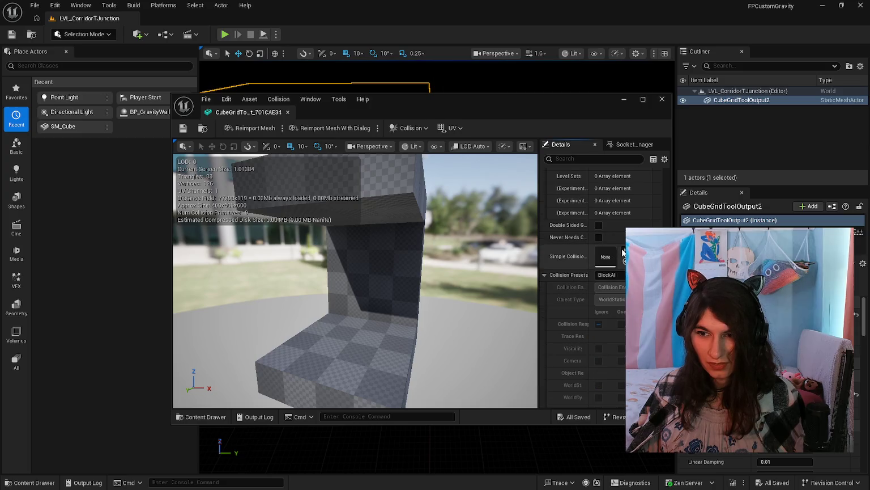
pyautogui.scroll(-5, 567, 272)
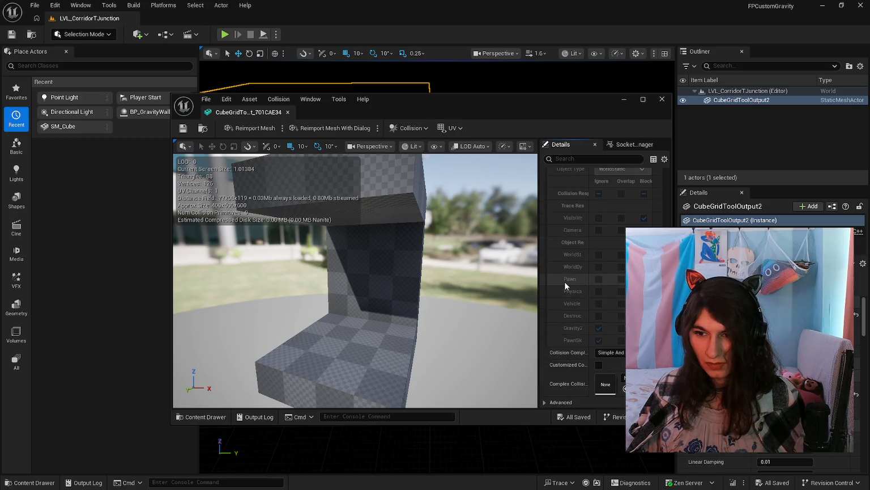
pyautogui.click(624, 302)
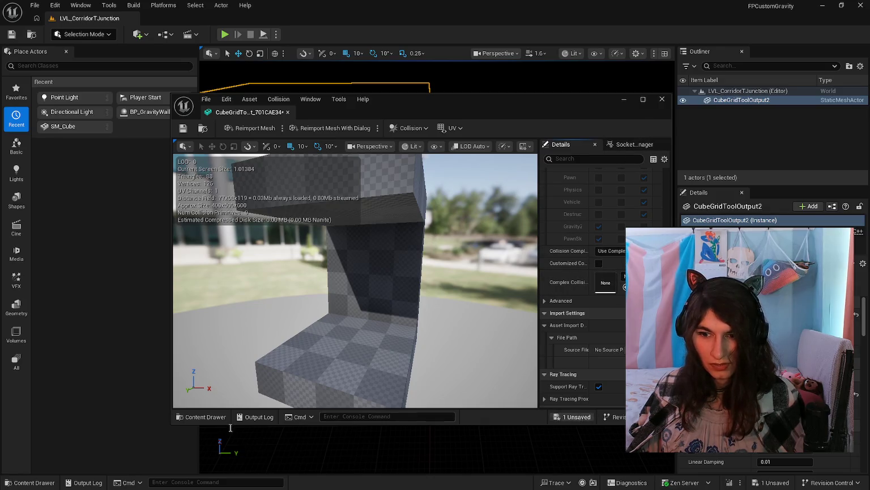
# Open the 36FC02F2 generated mesh and look through its details.
pyautogui.click(35, 482)
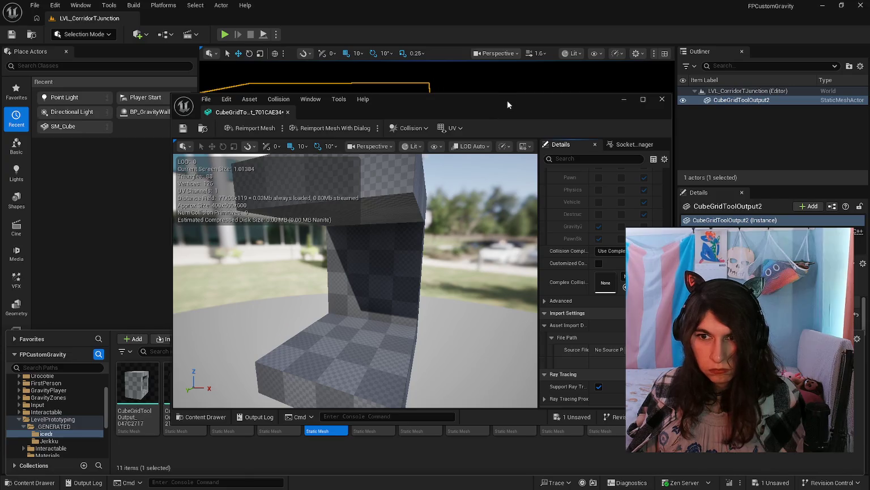
pyautogui.moveTo(507, 101); pyautogui.dragTo(525, 33)
pyautogui.click(281, 389)
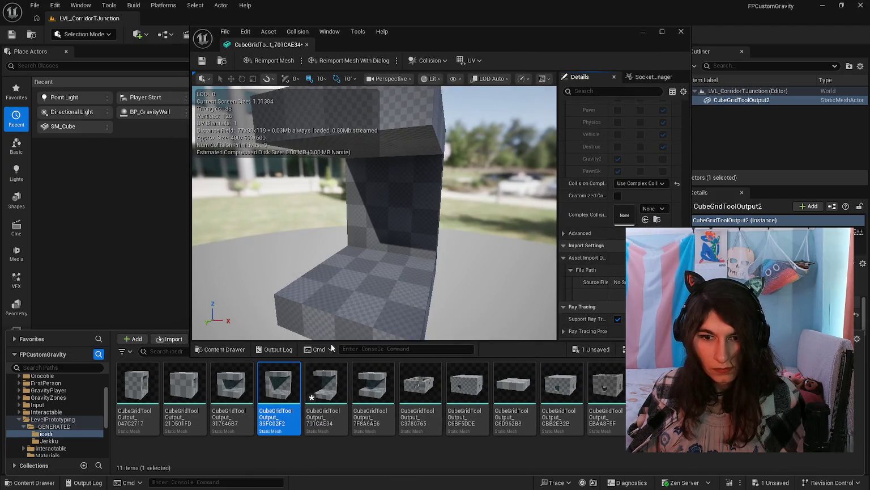
pyautogui.doubleClick(278, 387)
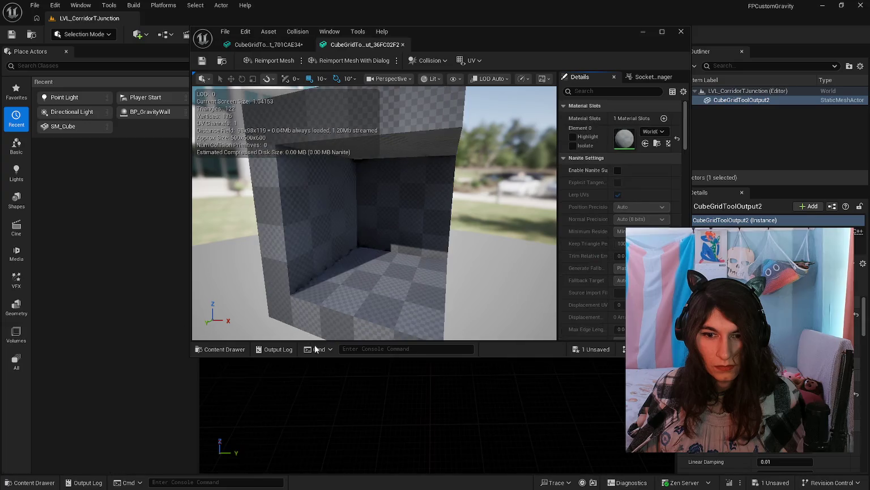
pyautogui.scroll(-10, 650, 211)
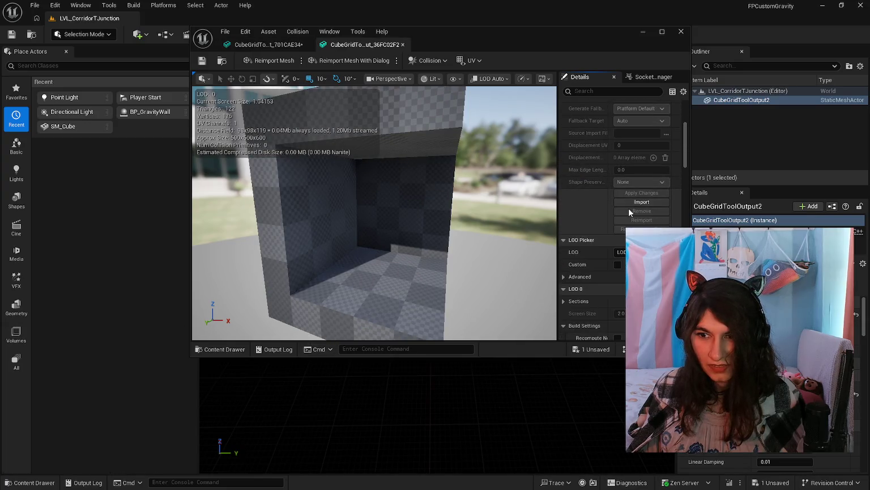
pyautogui.scroll(-5, 585, 201)
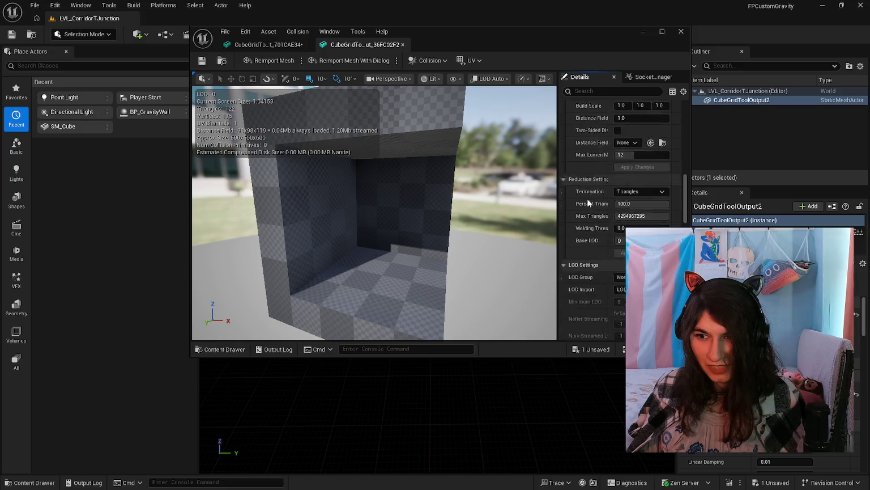
pyautogui.scroll(-5, 588, 196)
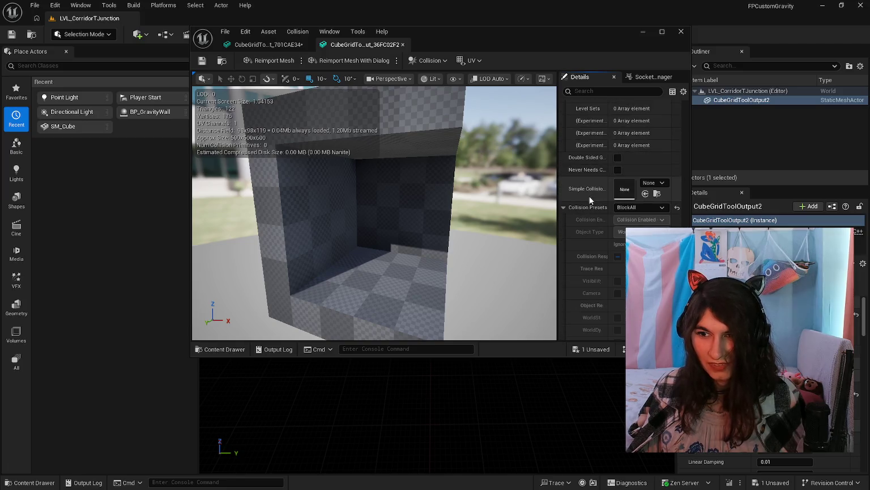
pyautogui.scroll(-6, 647, 209)
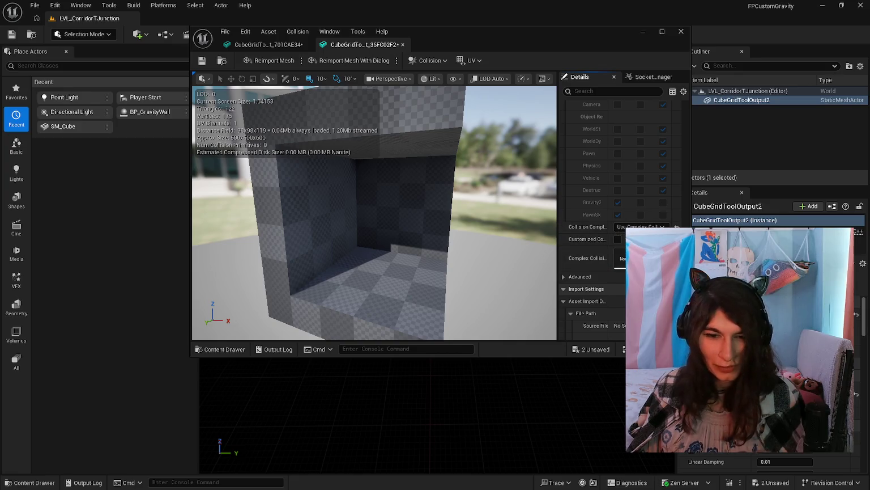
# Open CubeGridToolOutput_047C2717 and set Collision Complexity to Use Complex Collision As Simple.
pyautogui.hotkey('ctrl', 'space')
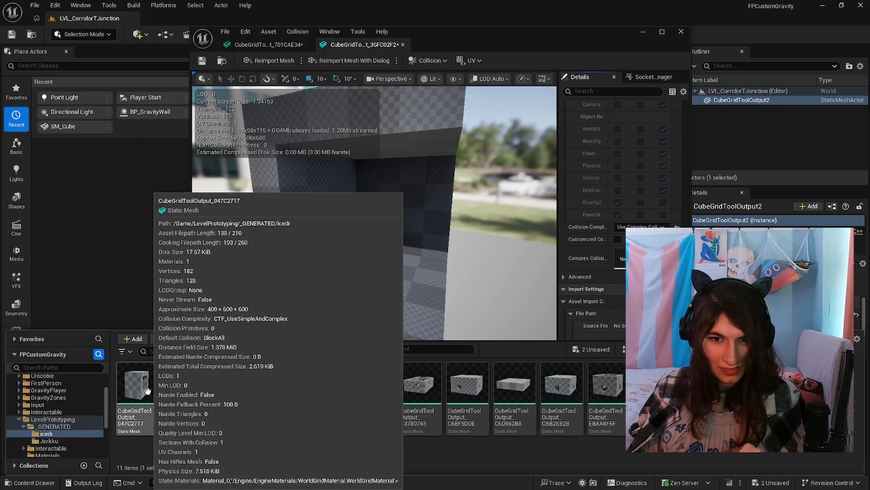
pyautogui.click(149, 395)
pyautogui.doubleClick(149, 395)
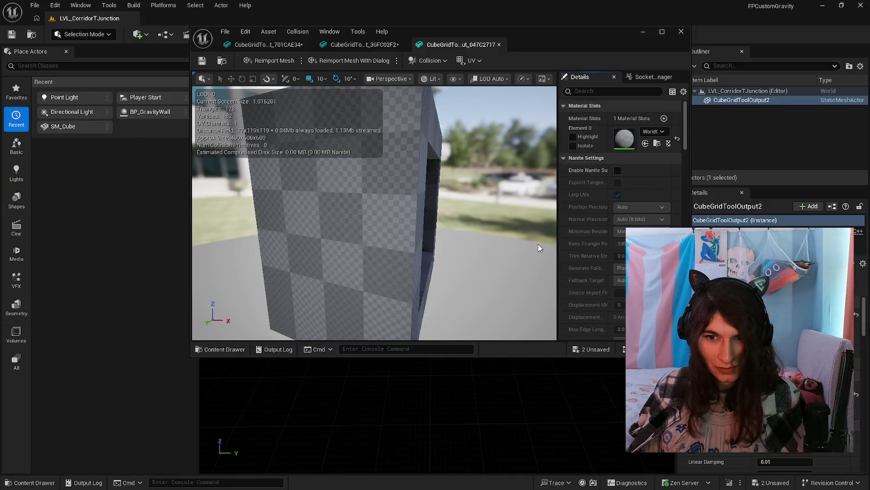
pyautogui.scroll(-2, 598, 239)
pyautogui.scroll(-10, 599, 241)
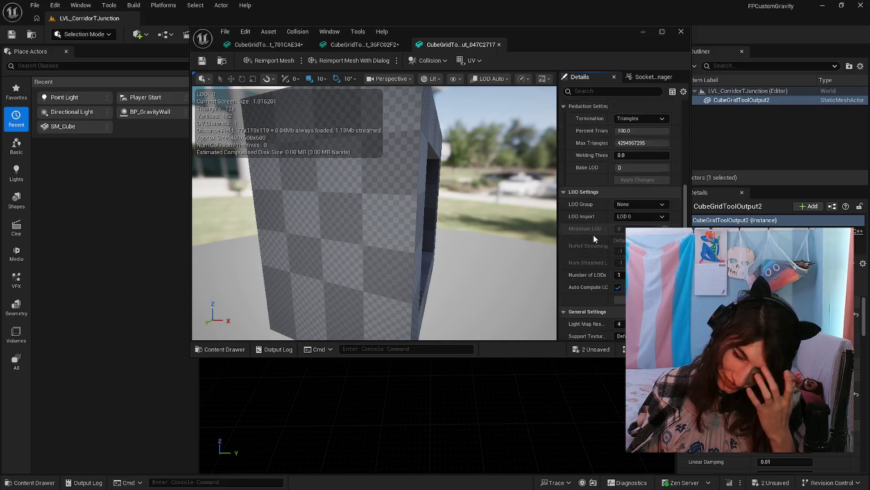
pyautogui.scroll(-8, 590, 236)
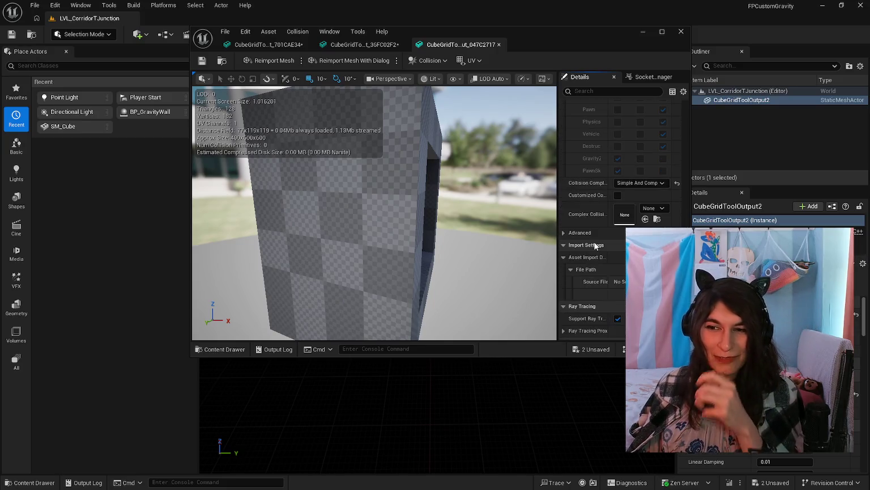
pyautogui.click(641, 186)
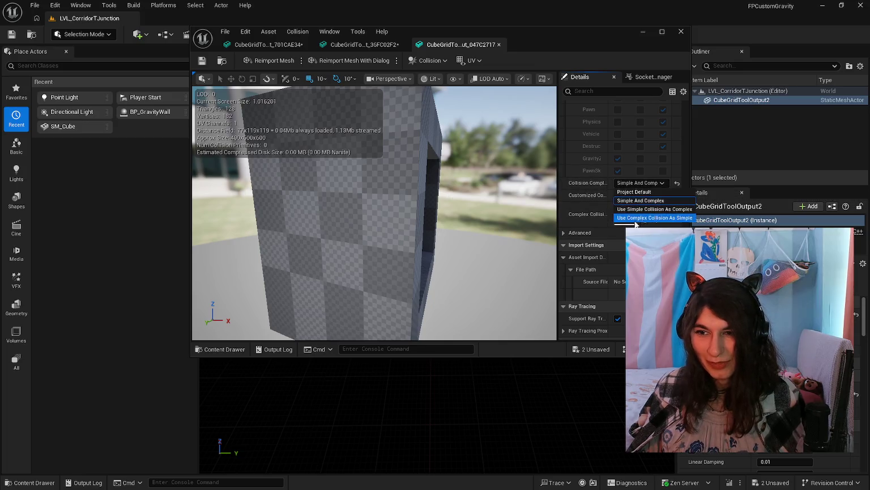
pyautogui.click(646, 218)
# Save the 047C2717 mesh and close the mesh editor.
pyautogui.click(29, 482)
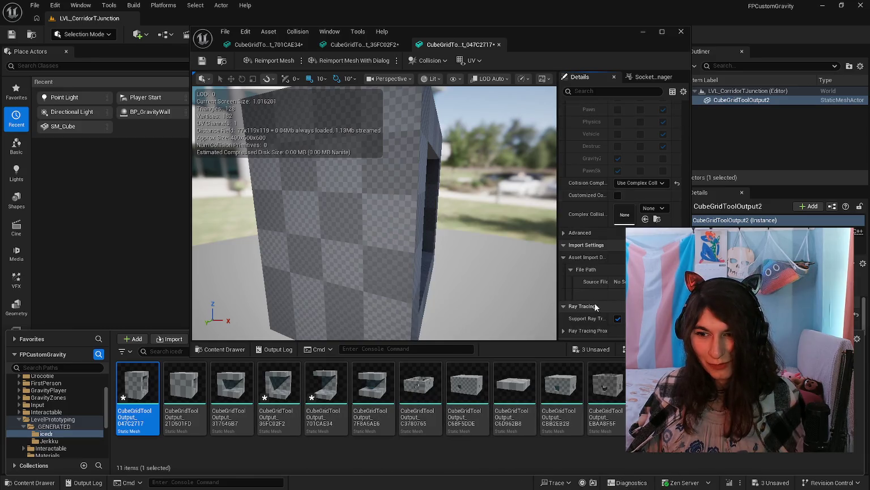
pyautogui.click(583, 350)
pyautogui.click(507, 352)
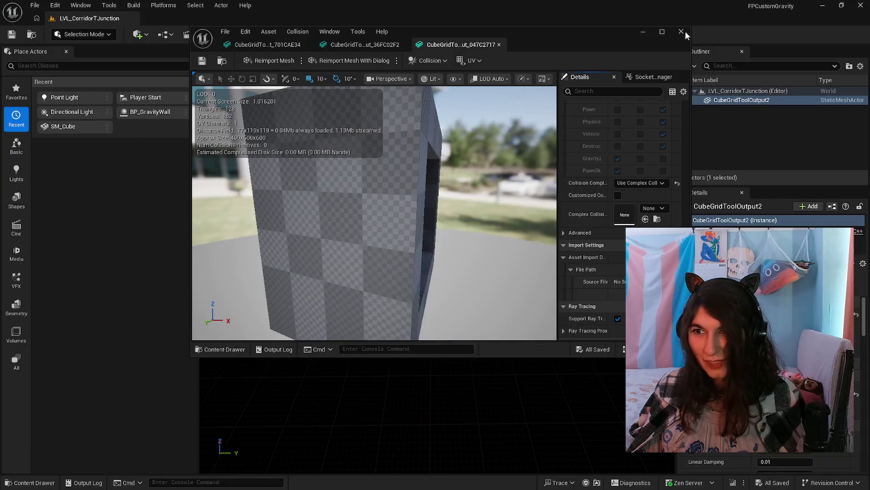
pyautogui.click(681, 31)
# Open LVL_Lobby from the level prototyping assets and start a play-test.
pyautogui.click(8, 478)
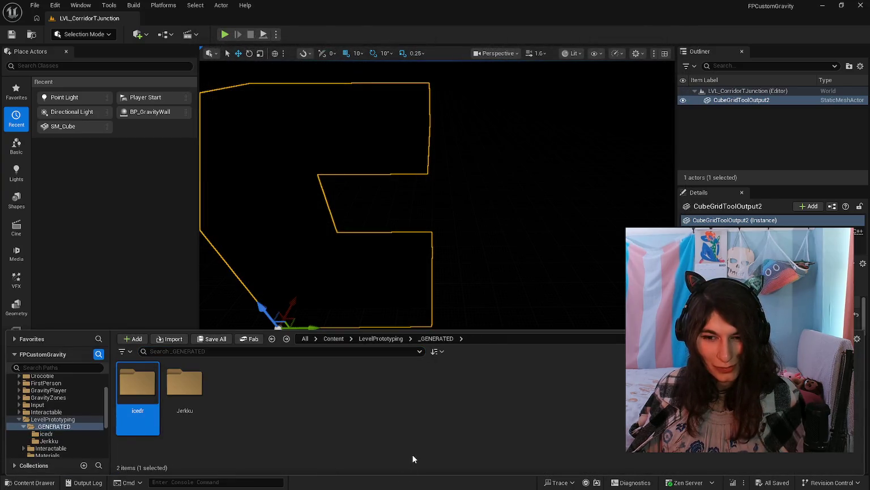
pyautogui.scroll(-1, 421, 448)
pyautogui.click(501, 417)
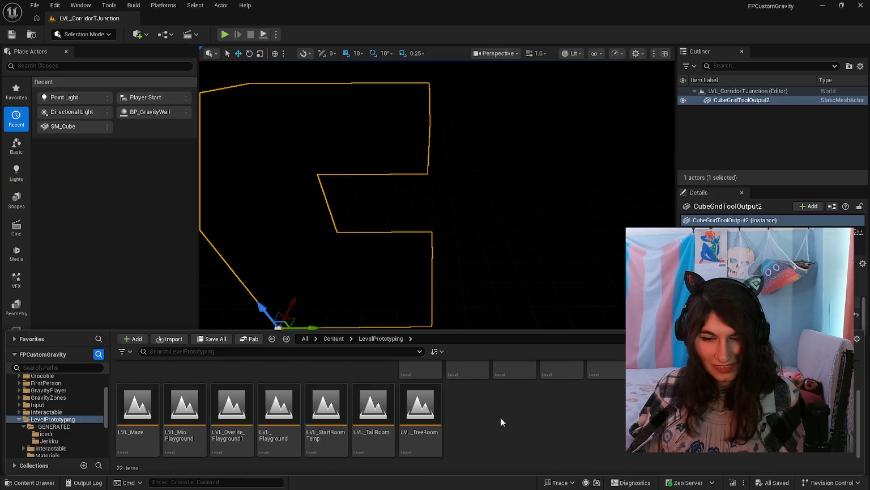
pyautogui.scroll(1, 501, 418)
pyautogui.doubleClick(217, 425)
pyautogui.scroll(1, 514, 418)
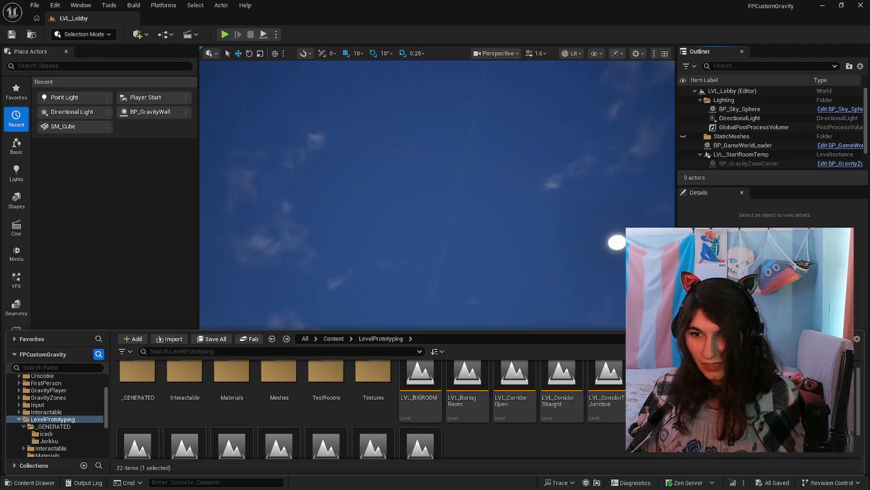
pyautogui.click(225, 35)
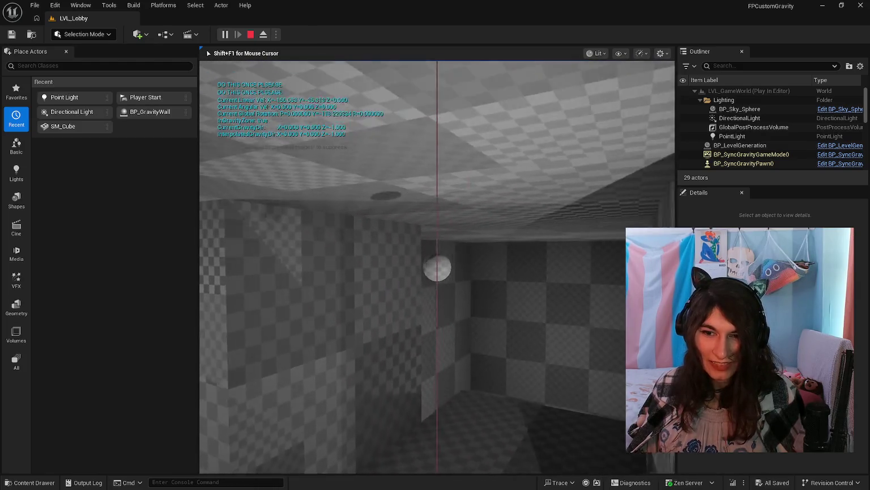
# Stop the play-test and load LVL_CorridorStraight.
pyautogui.press('Escape')
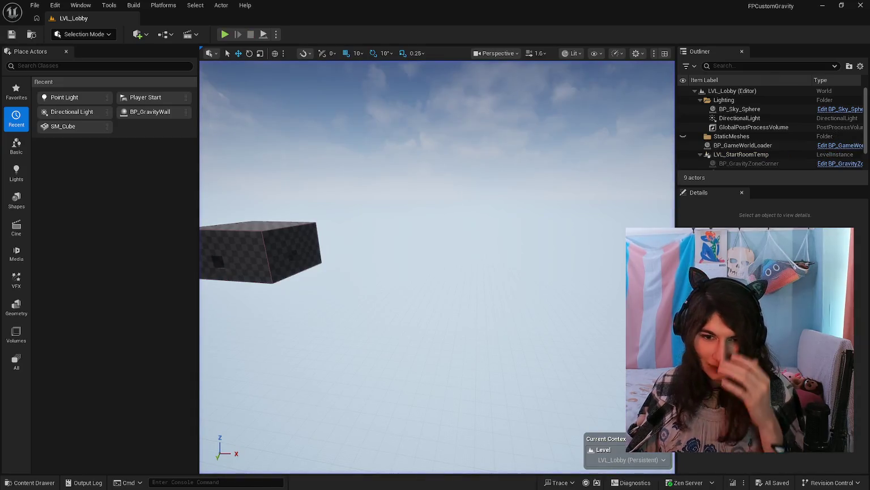
pyautogui.click(31, 482)
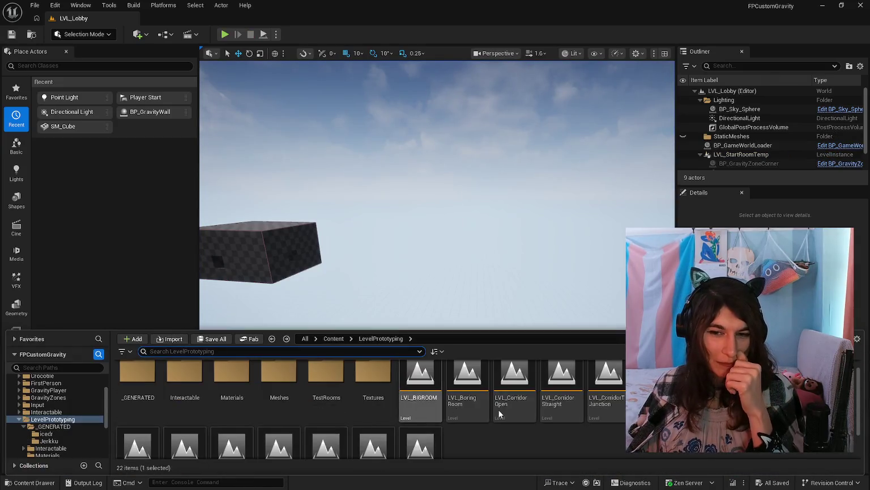
pyautogui.doubleClick(554, 401)
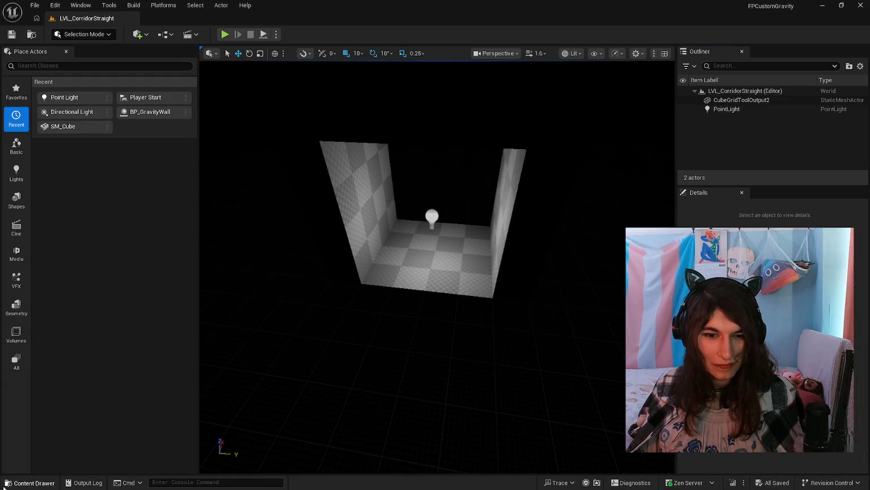
# Place a BP_GravityZoneCorner in the LVL_CorridorStraight room and save the level.
pyautogui.click(4, 483)
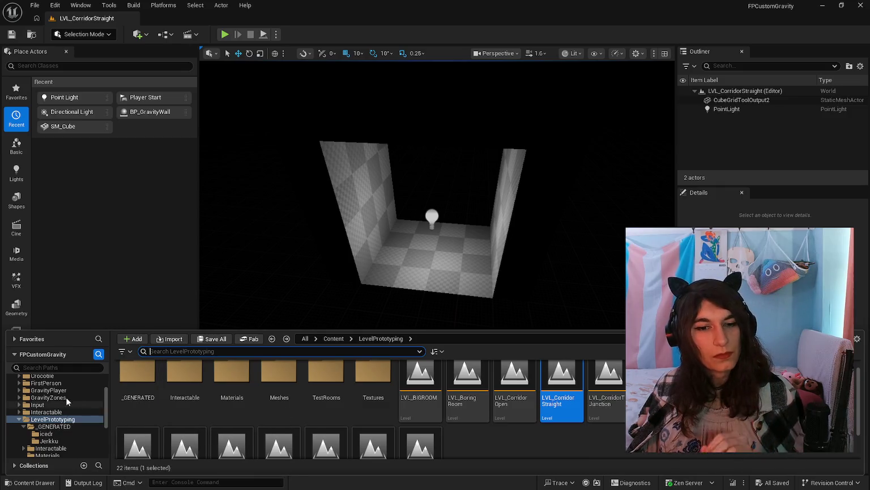
pyautogui.click(66, 398)
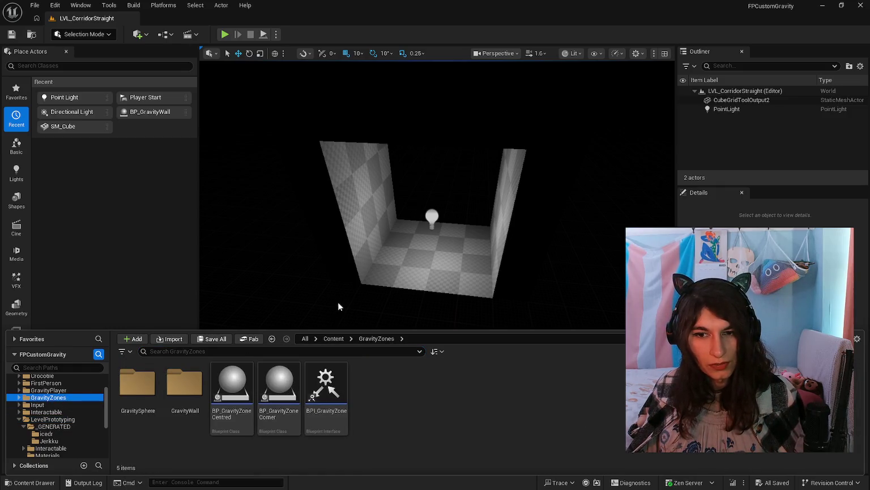
pyautogui.moveTo(279, 391)
pyautogui.mouseDown()
pyautogui.moveTo(375, 284)
pyautogui.moveTo(416, 264)
pyautogui.moveTo(360, 283)
pyautogui.mouseUp()
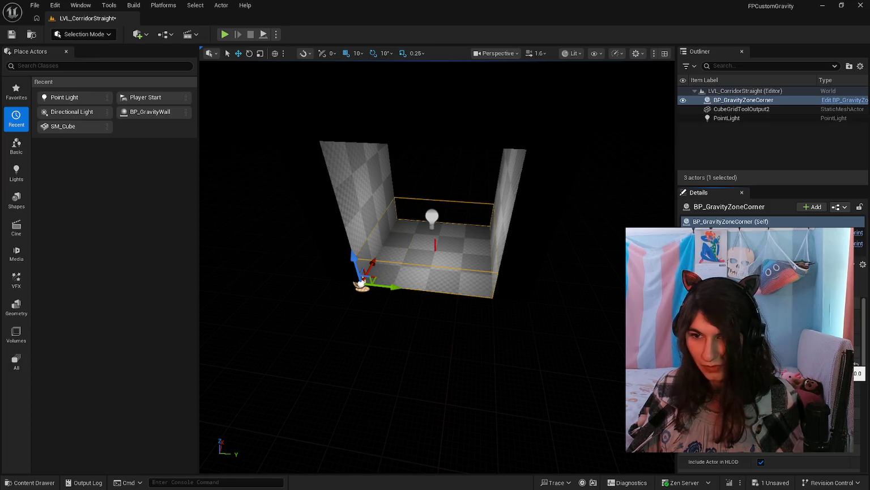
pyautogui.hotkey('ctrl', 's')
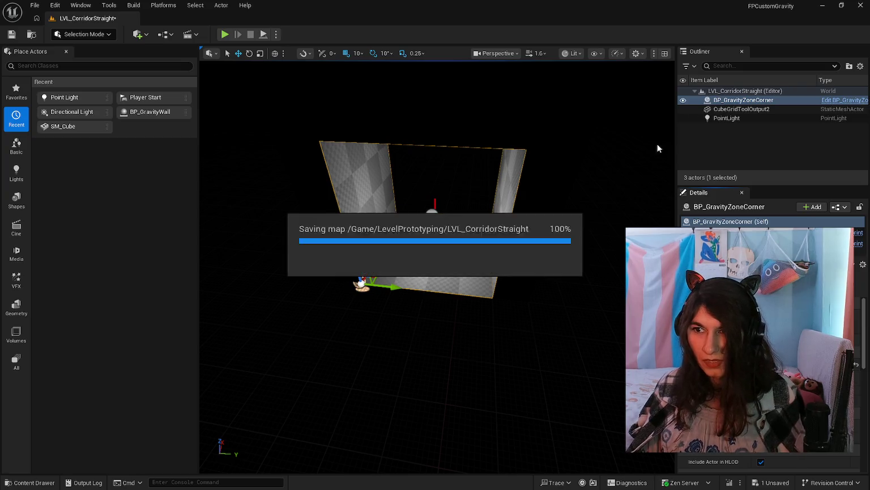
# Load LVL_CorridorOpen and check its CubeGridToolOutput mesh actors.
pyautogui.hotkey('ctrl', 'b')
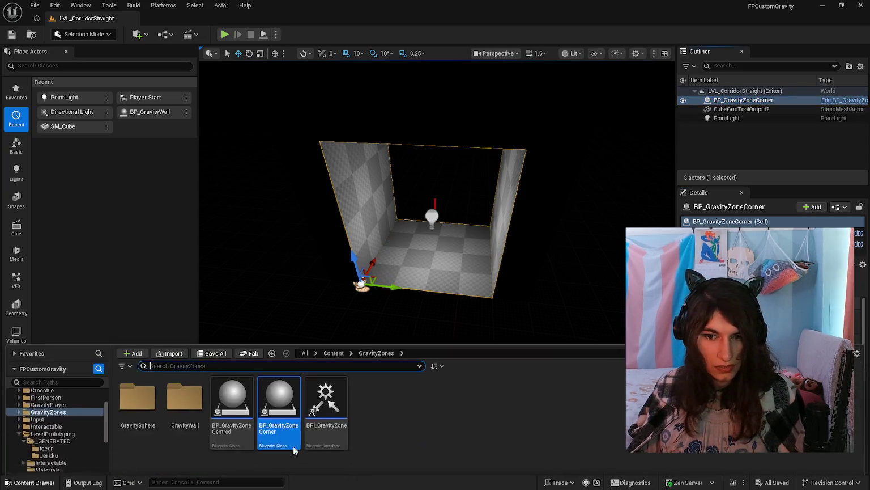
pyautogui.click(404, 405)
pyautogui.hotkey('alt', 'Left')
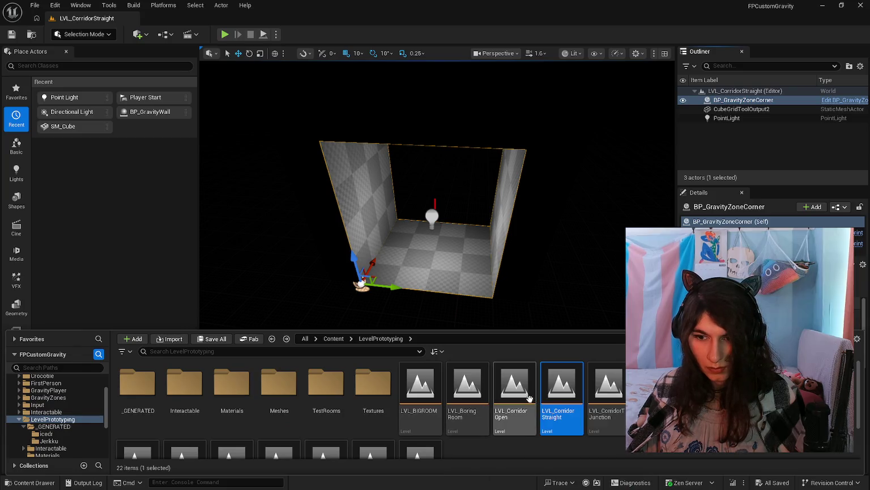
pyautogui.doubleClick(512, 383)
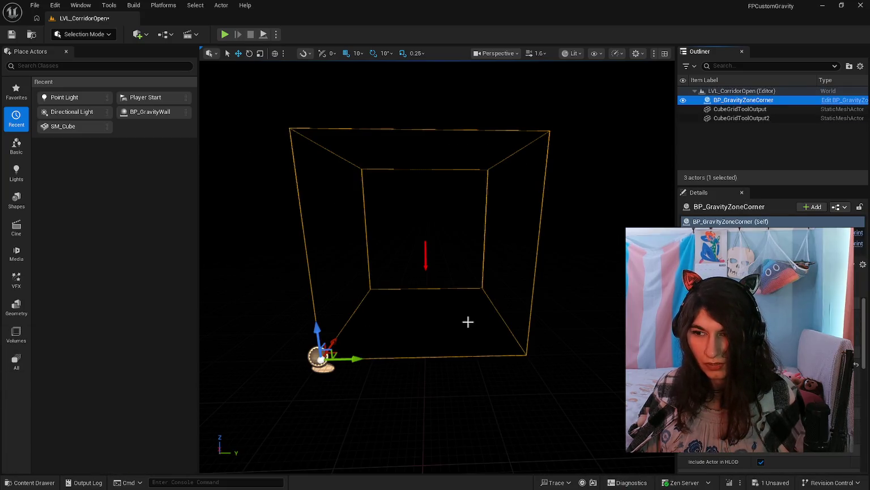
pyautogui.click(743, 109)
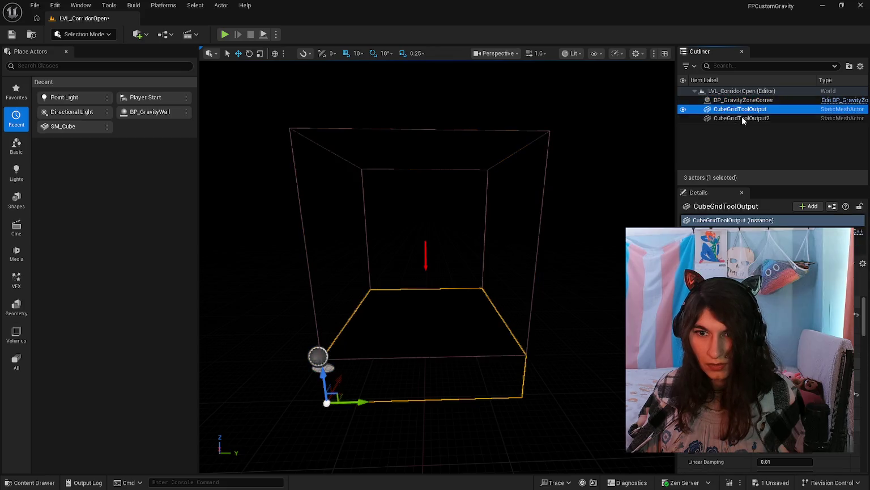
pyautogui.click(741, 118)
# Save LVL_CorridorOpen, load LVL_CorridorTJunction, and check its CubeGridToolOutput2 and BP_GravityZoneCorner actors.
pyautogui.click(34, 482)
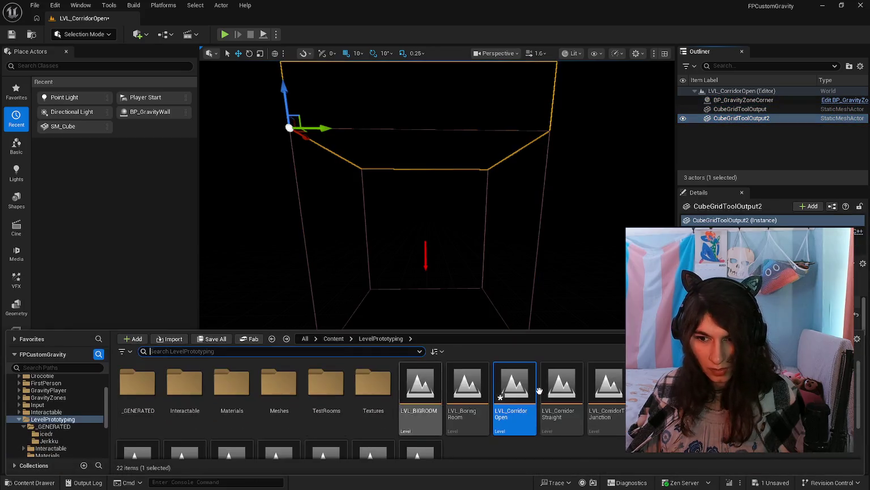
pyautogui.doubleClick(623, 405)
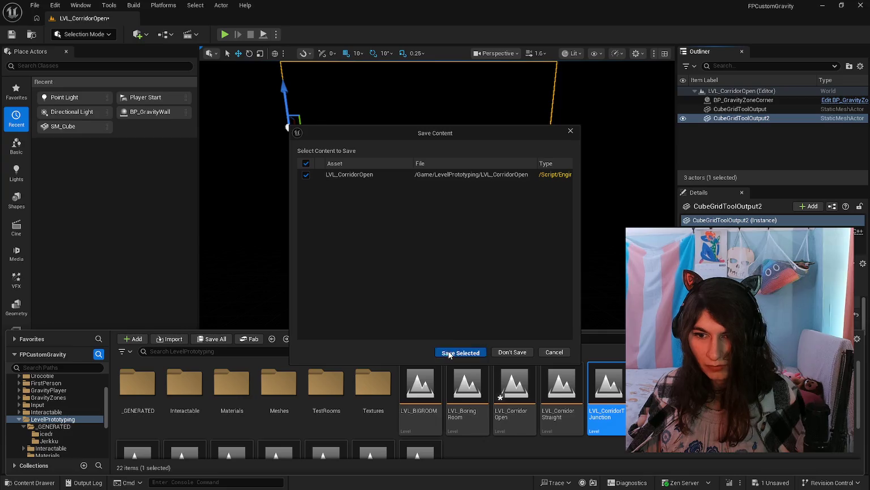
pyautogui.click(449, 354)
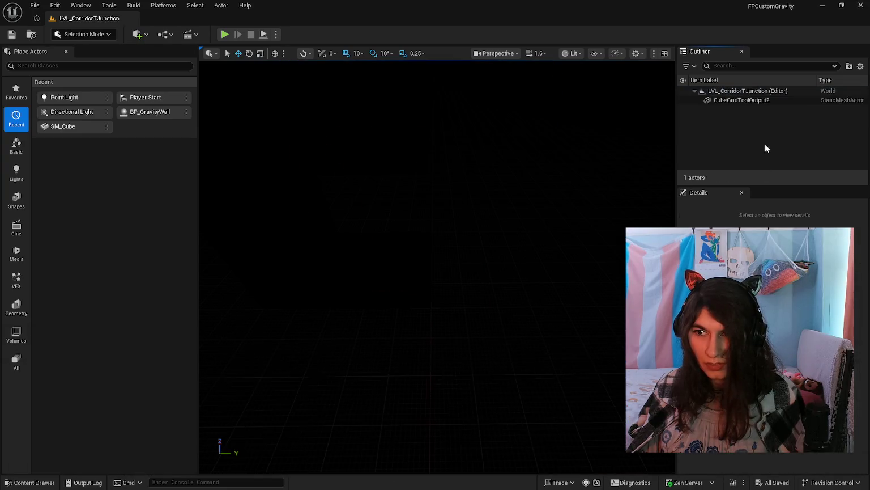
pyautogui.click(768, 109)
pyautogui.click(763, 101)
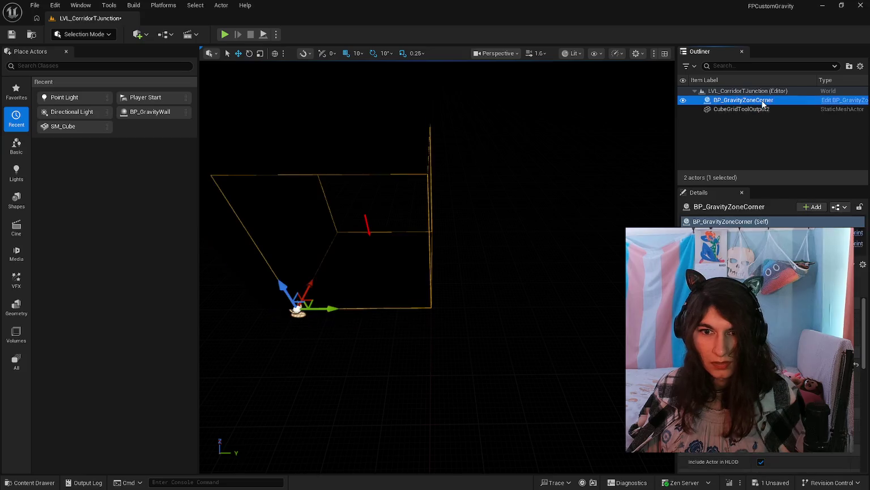
pyautogui.click(760, 110)
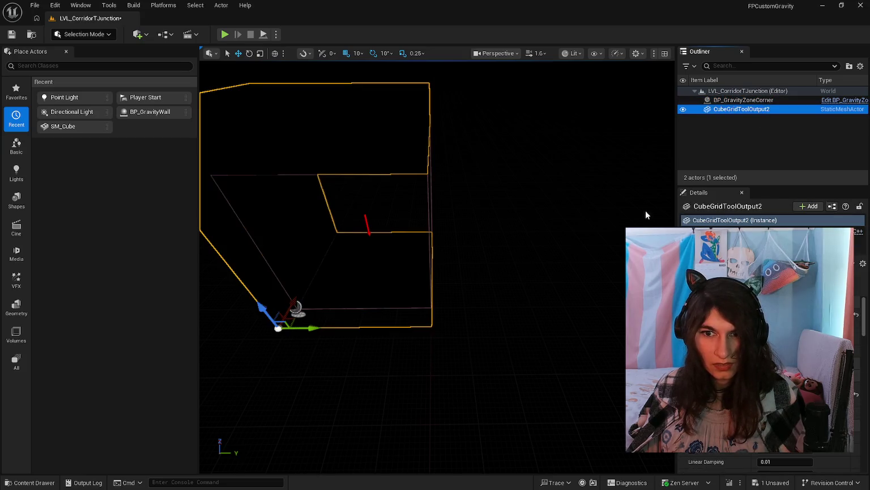
# Save LVL_CorridorTJunction, load LVL_CorridorTurn, and inspect its gravity zone and mesh actors.
pyautogui.click(34, 483)
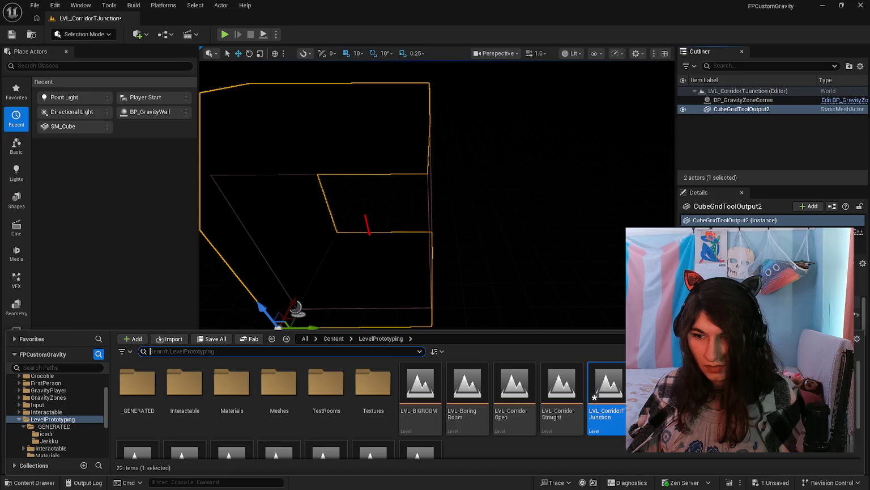
pyautogui.hotkey('ctrl', 'shift', 's')
pyautogui.click(457, 353)
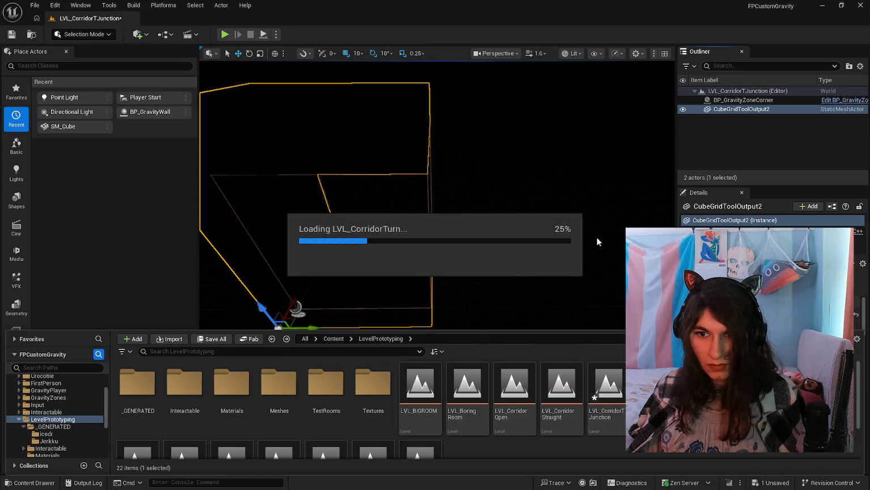
pyautogui.click(745, 102)
pyautogui.click(747, 108)
pyautogui.click(750, 100)
pyautogui.moveTo(557, 257); pyautogui.dragTo(726, 178)
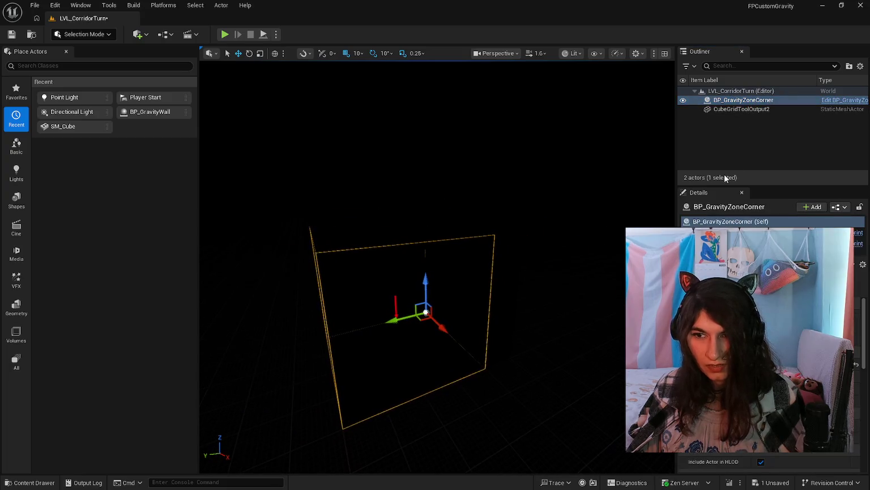
pyautogui.click(762, 109)
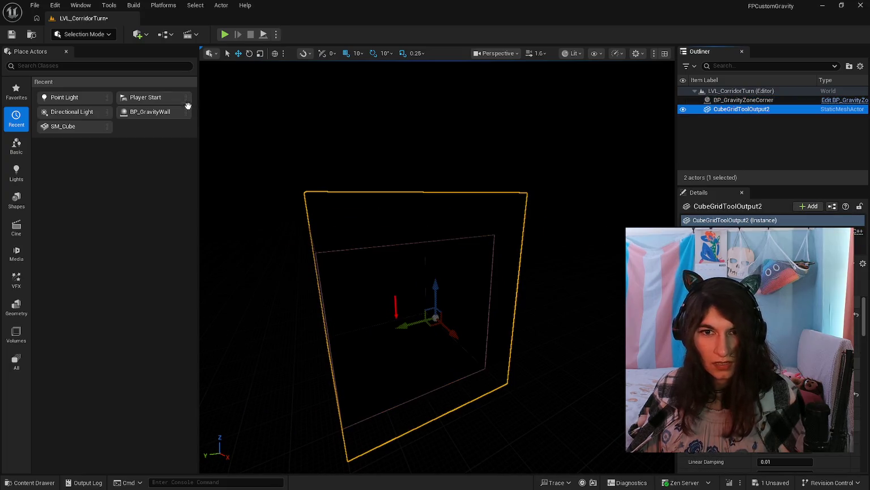
# Save LVL_CorridorTurn and start a play-test.
pyautogui.hotkey('ctrl', 's')
pyautogui.click(35, 482)
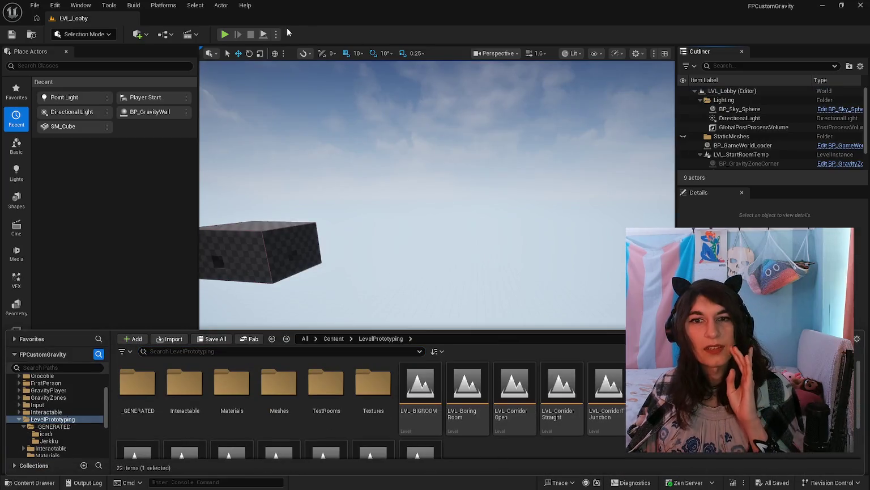
pyautogui.click(224, 35)
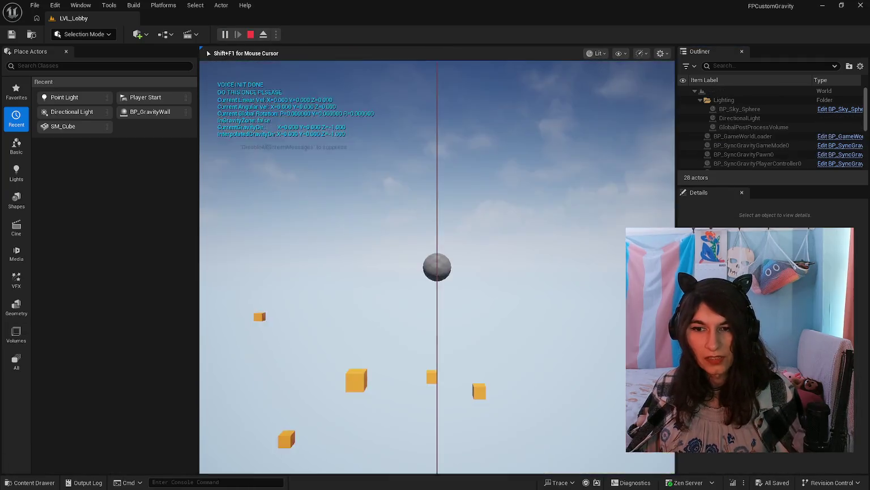
# Walk the player forward into the corridor, release the mouse with Shift+F1, and switch to the browser.
pyautogui.press('w')
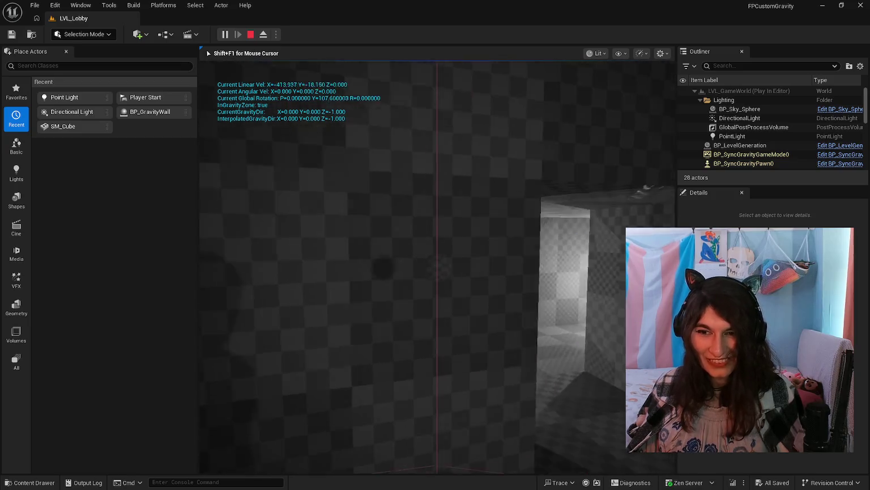
pyautogui.hotkey('shift', 'F1')
pyautogui.hotkey('alt', 'Tab')
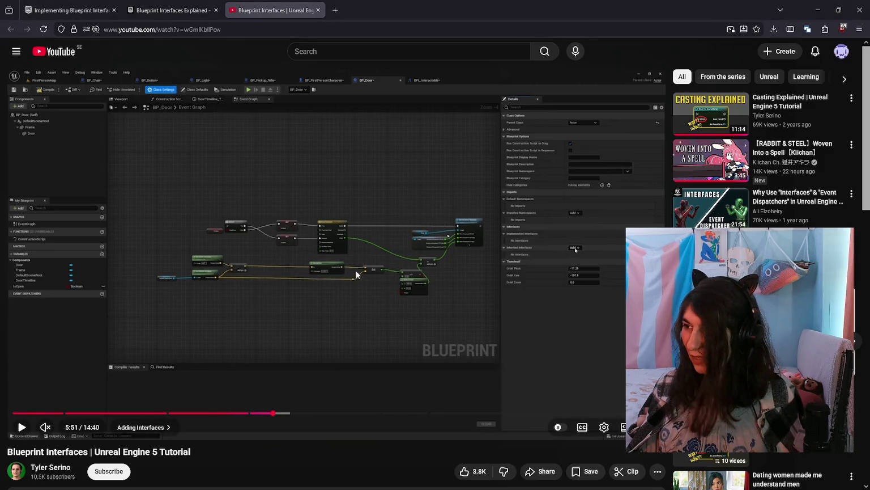
# Close the YouTube tutorial tab and return to the running Unreal play-test.
pyautogui.hotkey('ctrl', 'w')
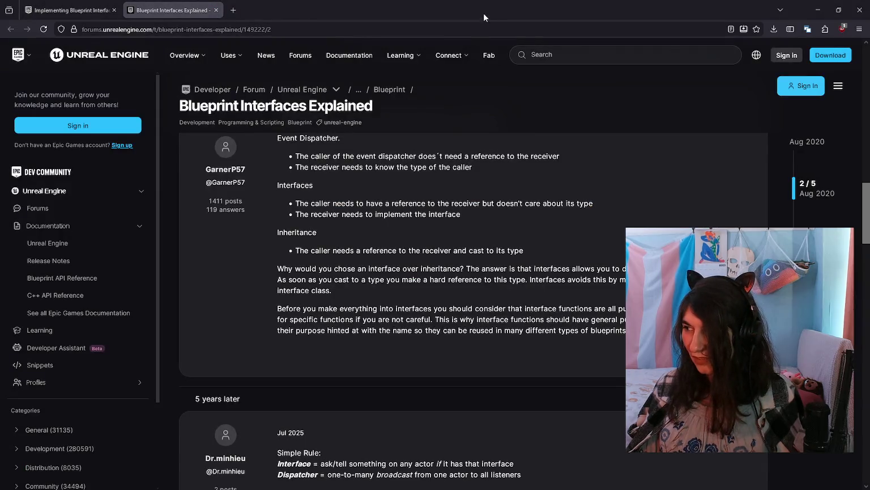
pyautogui.hotkey('alt', 'Tab')
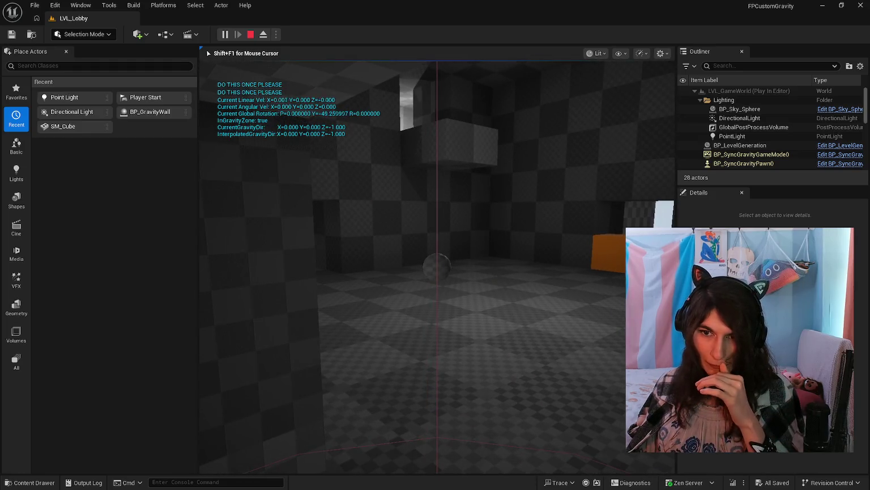
# Stop the play-test and load TestRooms > LVL_TestNormal.
pyautogui.press('Escape')
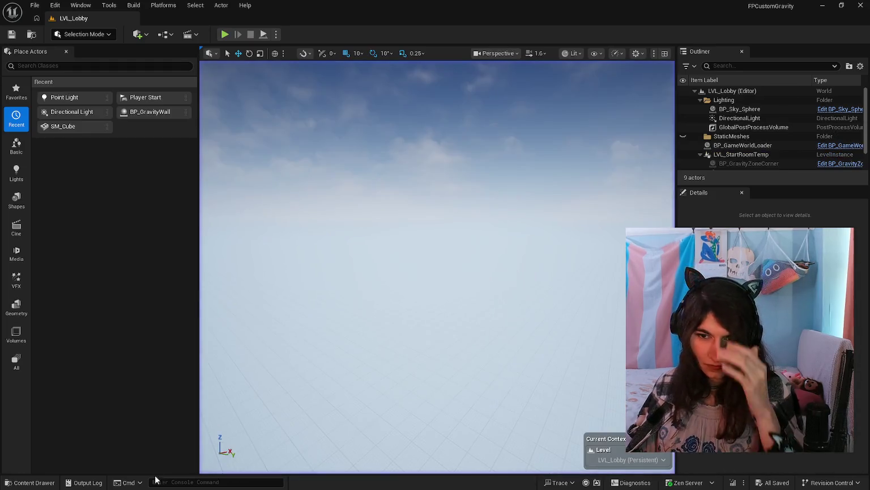
pyautogui.click(34, 482)
pyautogui.scroll(-2, 462, 420)
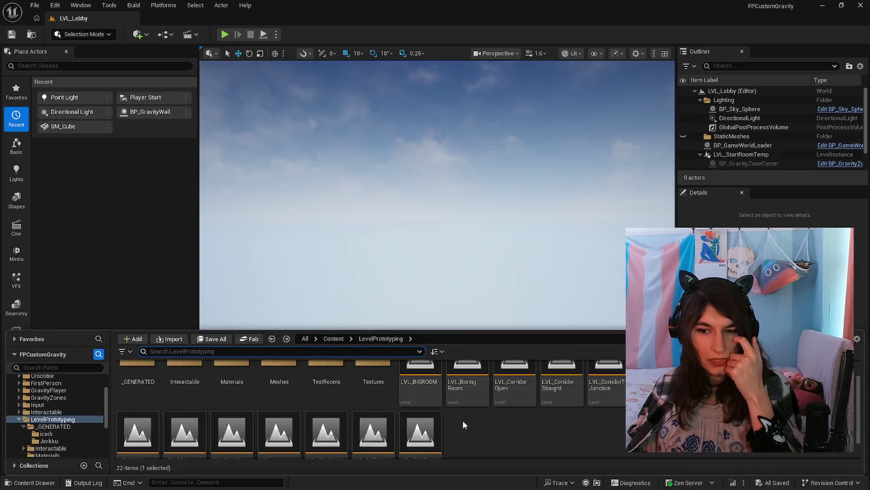
pyautogui.scroll(2, 396, 396)
pyautogui.doubleClick(325, 375)
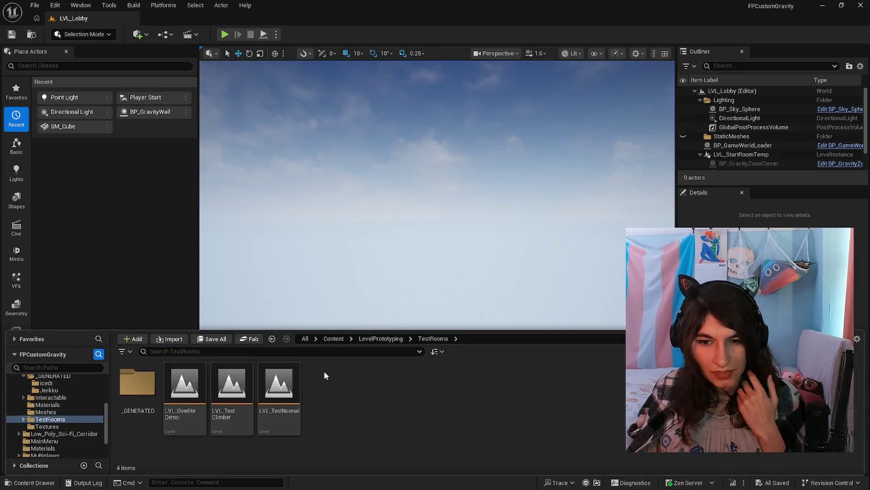
pyautogui.click(249, 385)
pyautogui.click(203, 391)
pyautogui.doubleClick(277, 395)
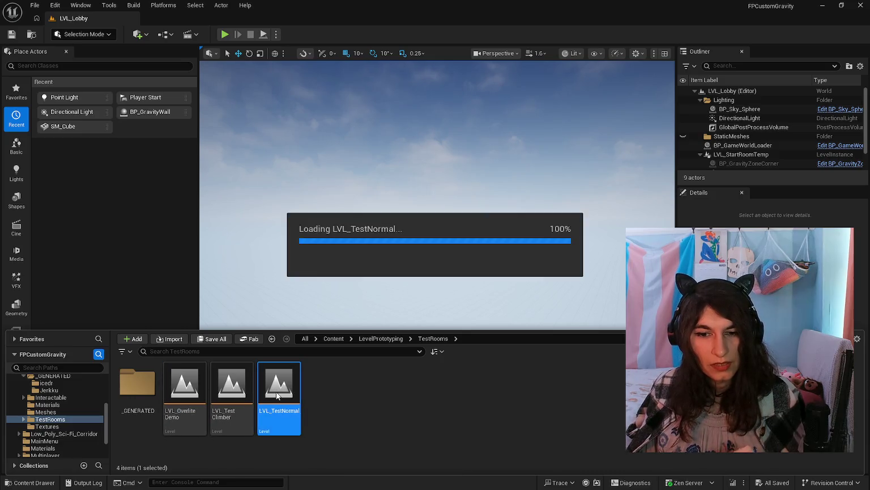
pyautogui.moveTo(379, 295); pyautogui.dragTo(394, 264)
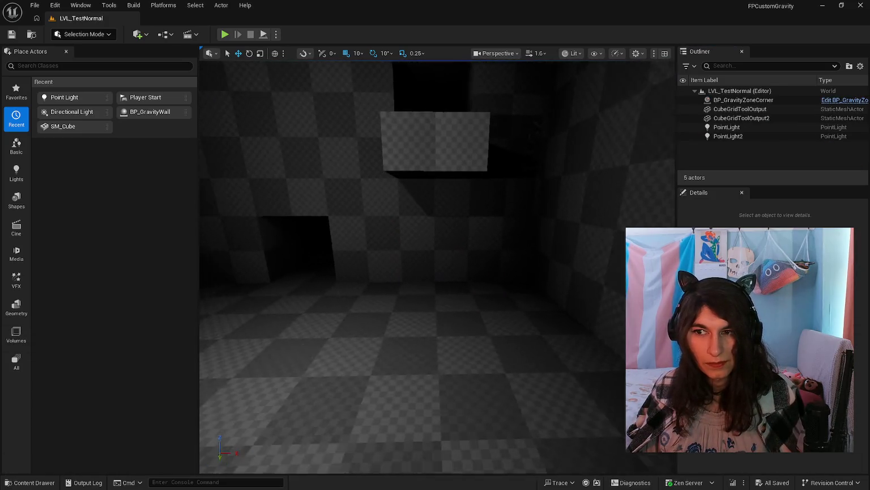
# Place a BP_GravityZoneCorner from GravityZones on the room floor, sliding it toward the corner.
pyautogui.click(31, 482)
pyautogui.hotkey('alt', 'Left')
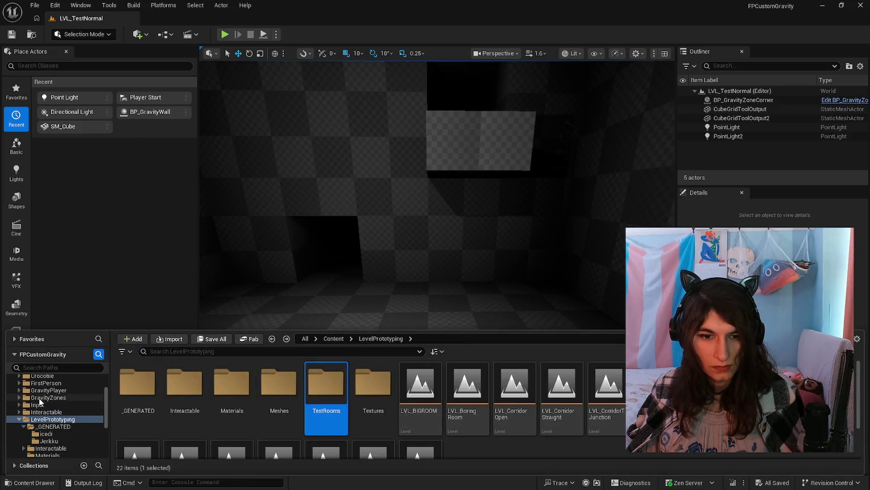
pyautogui.click(39, 399)
pyautogui.click(381, 297)
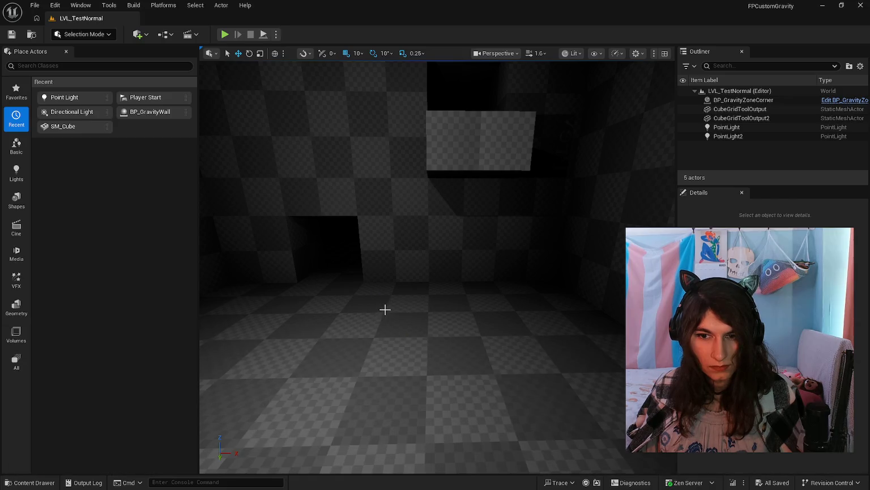
pyautogui.click(7, 482)
pyautogui.moveTo(280, 397)
pyautogui.mouseDown()
pyautogui.moveTo(392, 306)
pyautogui.moveTo(431, 335)
pyautogui.moveTo(468, 329)
pyautogui.mouseUp()
pyautogui.moveTo(517, 357); pyautogui.dragTo(367, 340)
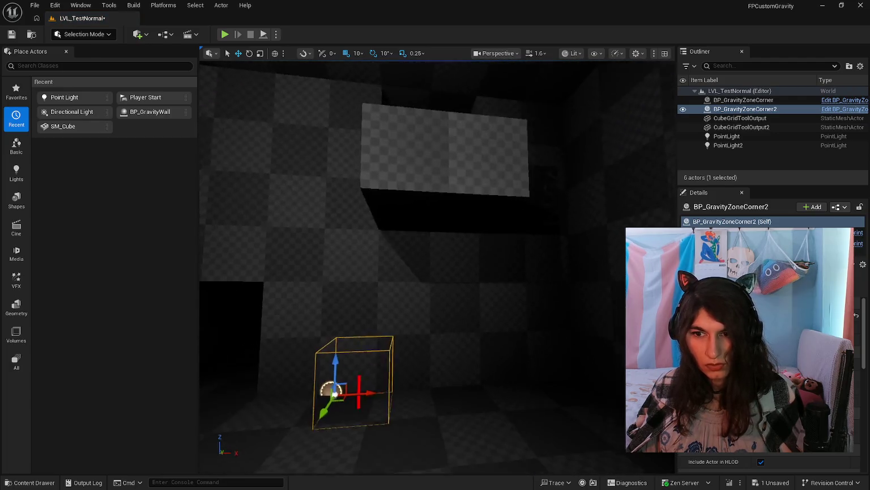
# Slide the new gravity corner along the wall, check its placement, and save LVL_TestNormal.
pyautogui.scroll(-2, 436, 266)
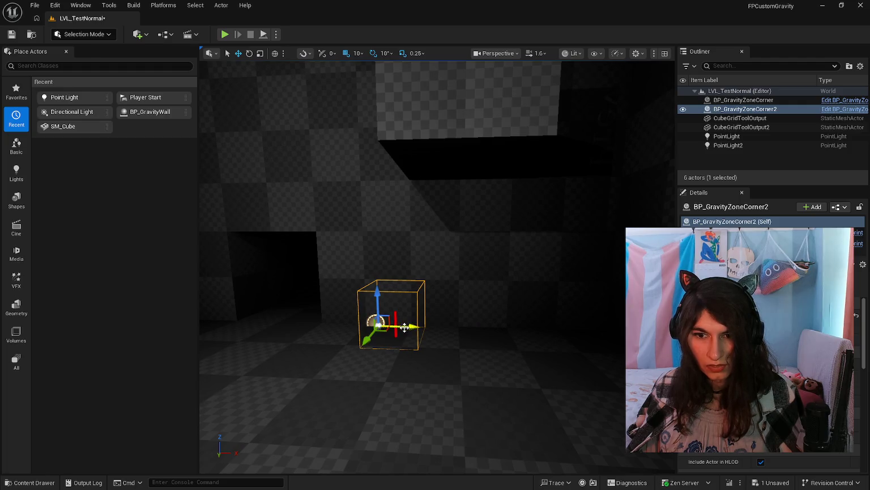
pyautogui.moveTo(408, 327)
pyautogui.mouseDown()
pyautogui.moveTo(591, 342)
pyautogui.moveTo(420, 348)
pyautogui.moveTo(592, 344)
pyautogui.mouseUp()
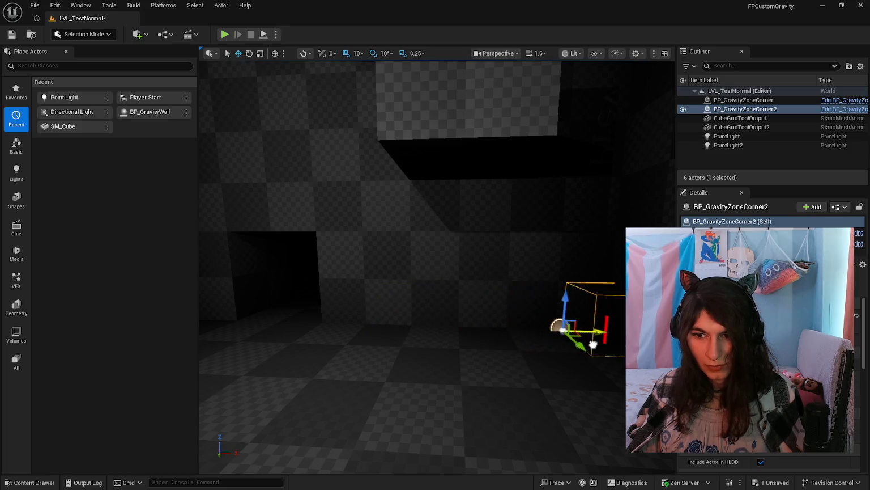
pyautogui.moveTo(534, 386); pyautogui.dragTo(555, 394)
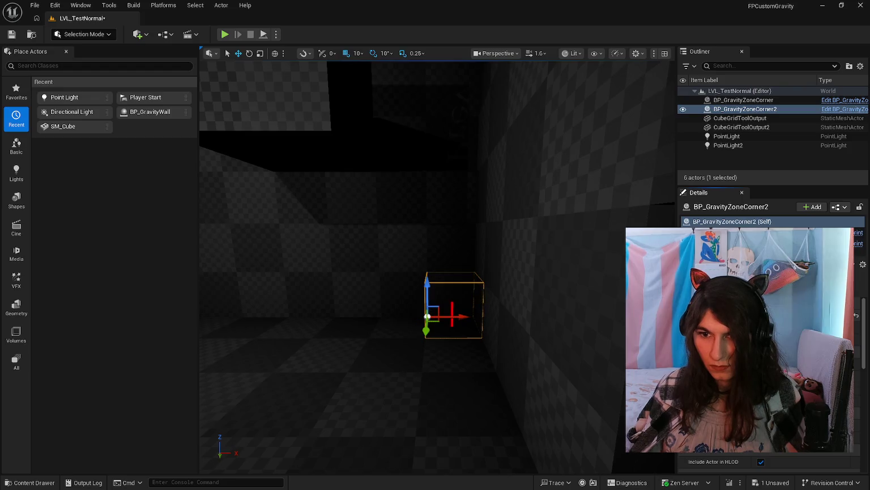
pyautogui.moveTo(447, 354)
pyautogui.mouseDown()
pyautogui.moveTo(447, 368)
pyautogui.moveTo(447, 354)
pyautogui.mouseUp()
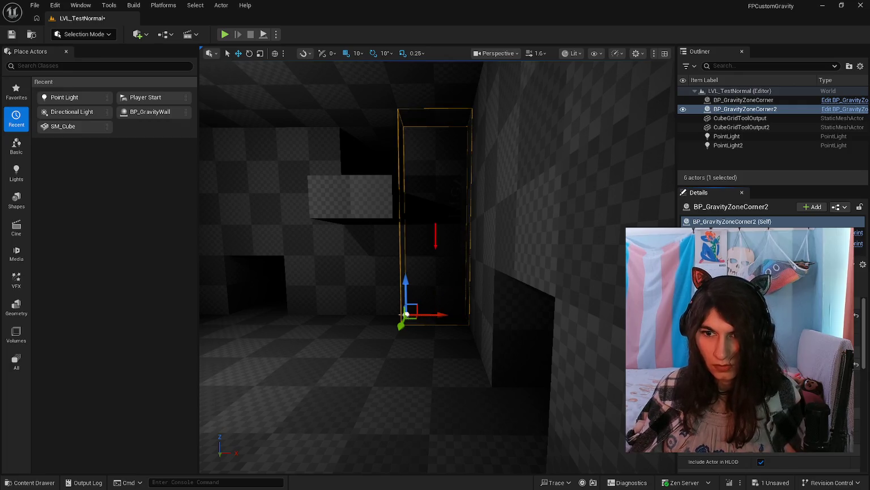
pyautogui.hotkey('ctrl', 's')
pyautogui.click(32, 483)
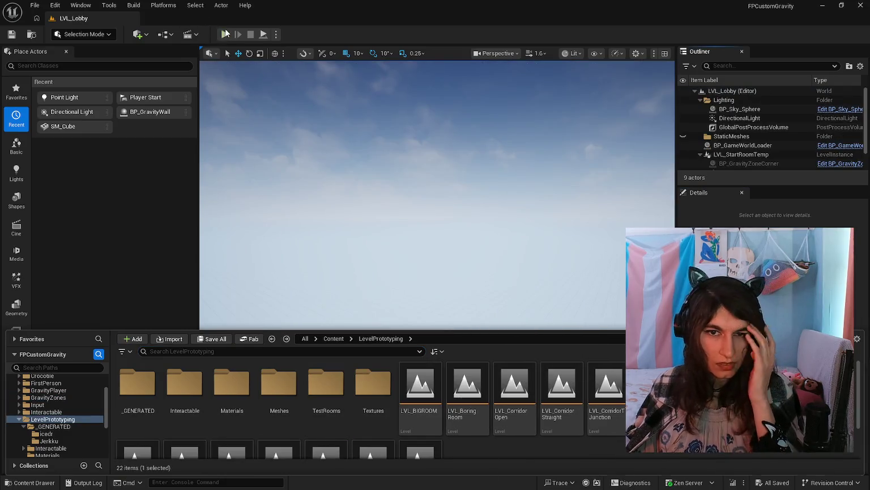
# Start a lobby play-test, enter the generated world, and walk into the box room.
pyautogui.click(226, 34)
pyautogui.press('e')
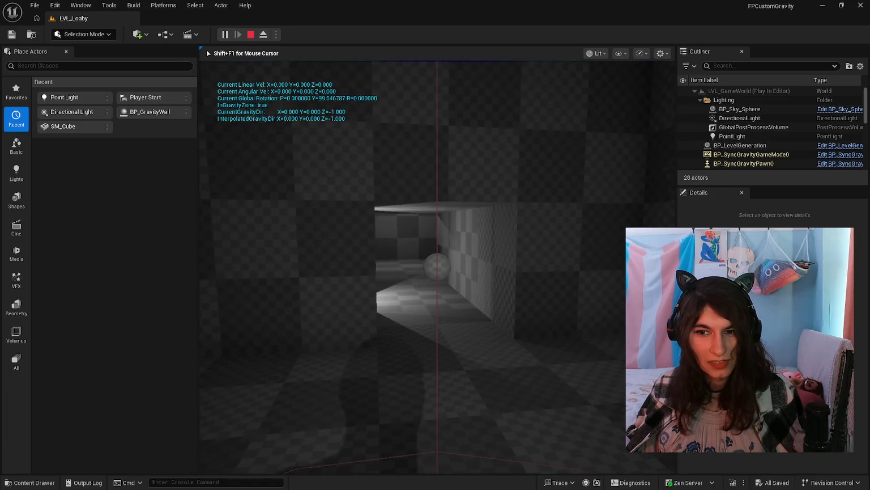
pyautogui.press('w')
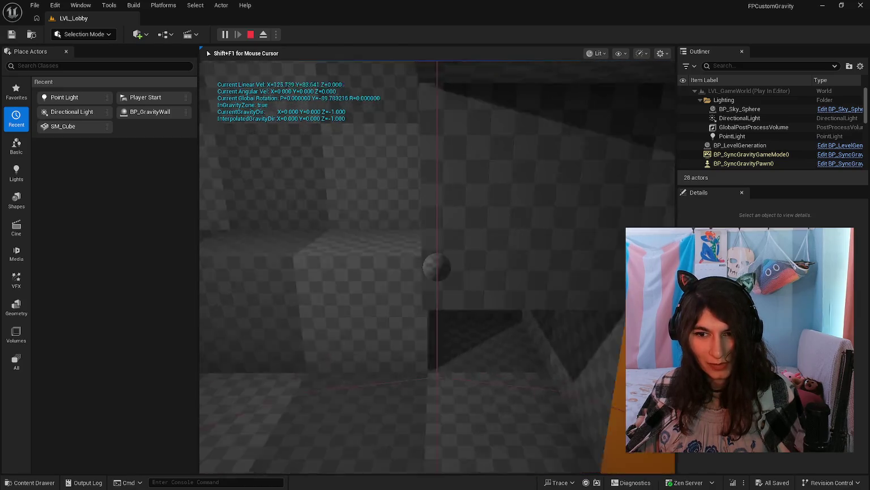
pyautogui.press('space')
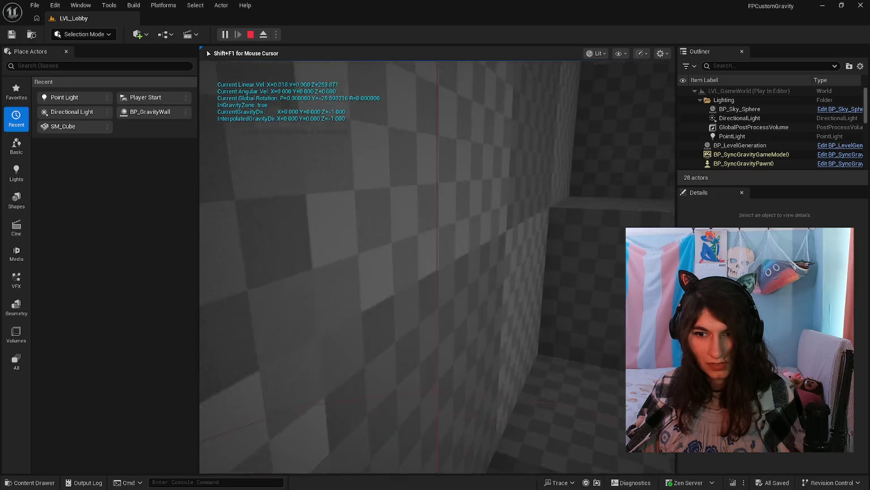
pyautogui.press('w')
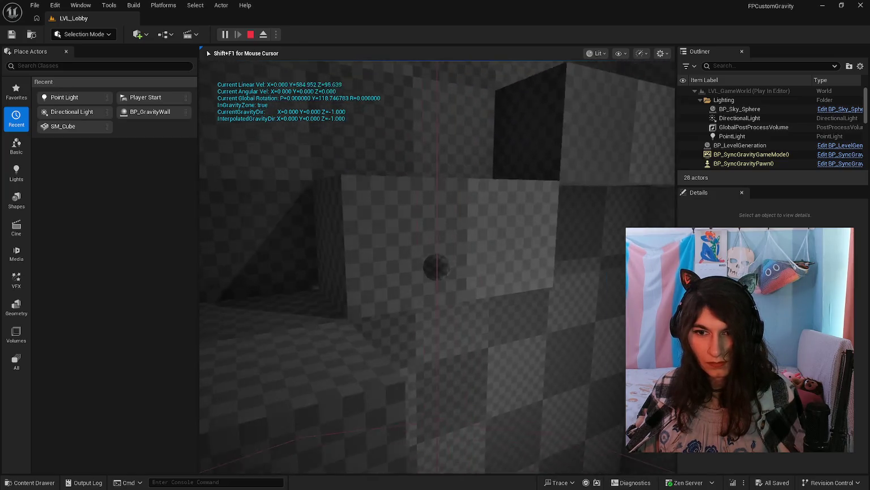
# Jump and strafe around the checkered wall, then end the play-test.
pyautogui.press('space')
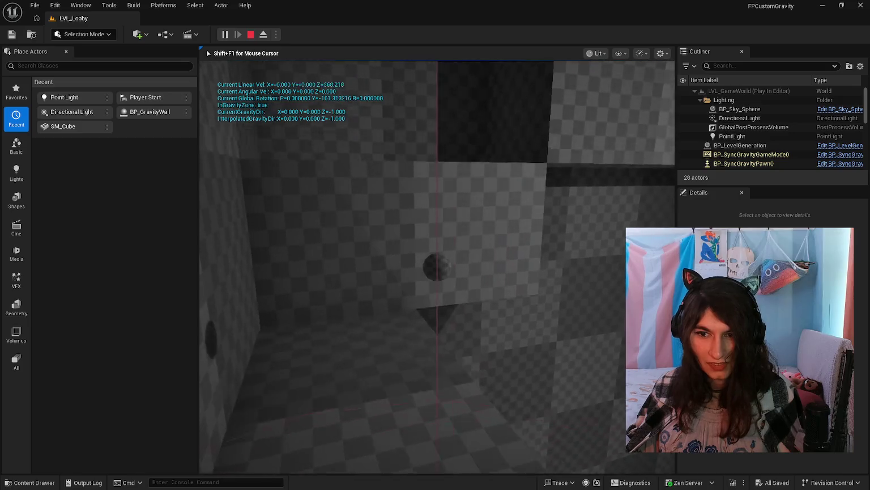
pyautogui.press('space')
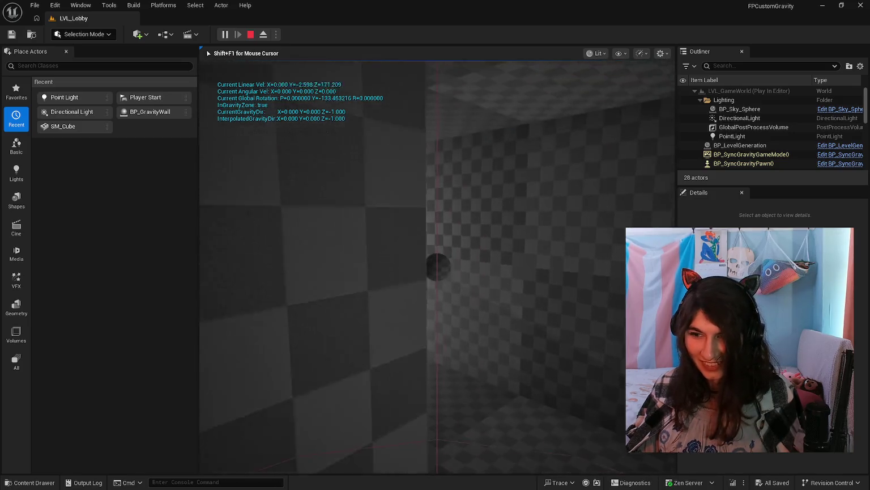
pyautogui.press('w')
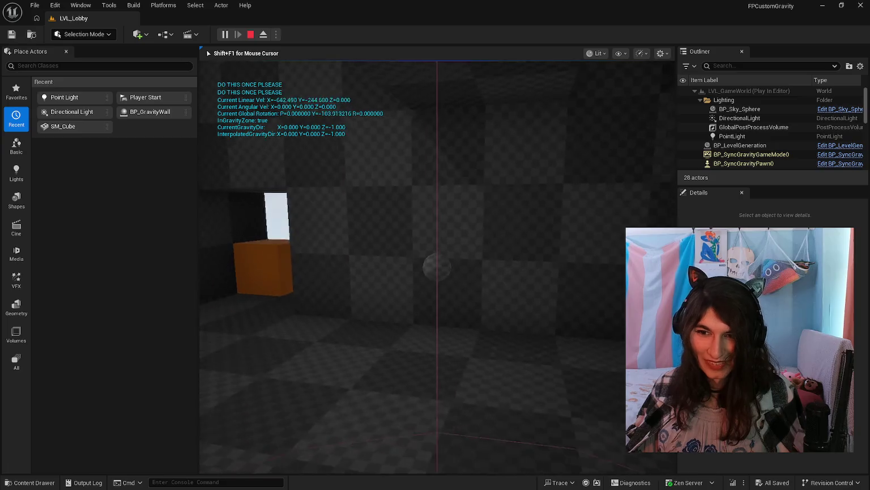
pyautogui.press('d')
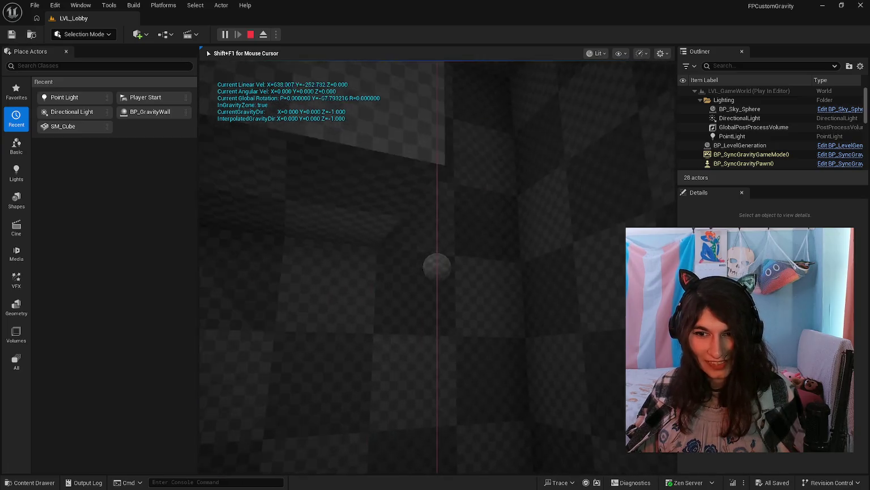
pyautogui.press('space')
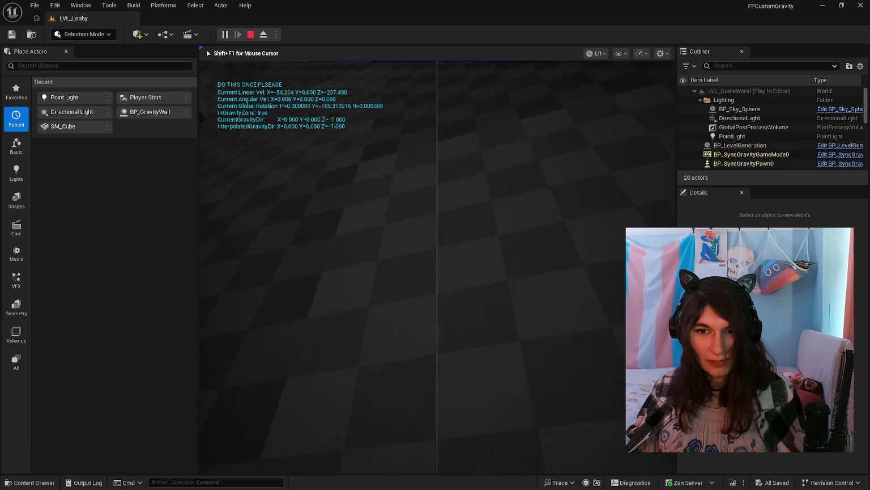
pyautogui.press('Escape')
pyautogui.click(33, 483)
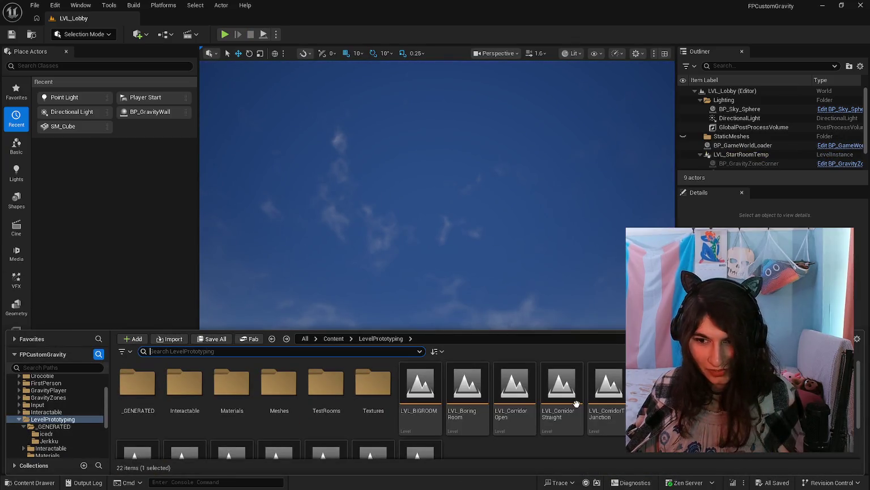
# Load TestRooms > LVL_TestNormal and inspect BP_GravityZoneCorner and BP_GravityZoneCorner2 details.
pyautogui.doubleClick(326, 386)
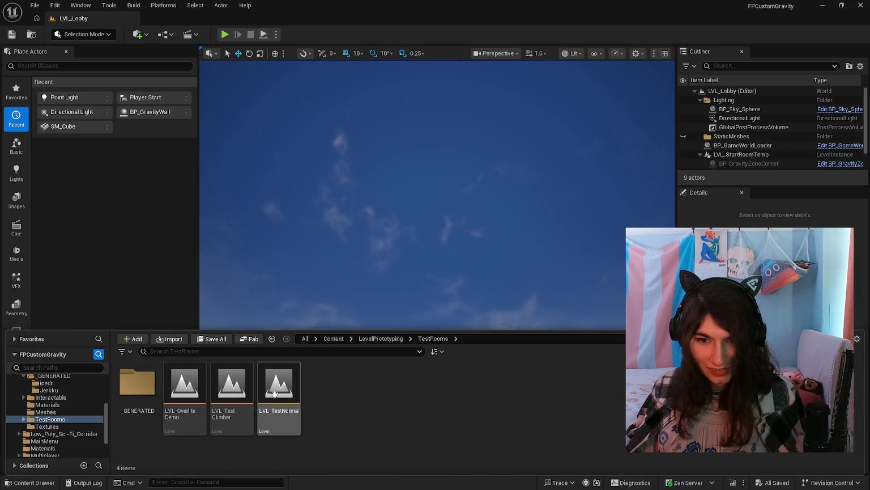
pyautogui.doubleClick(274, 394)
pyautogui.click(416, 241)
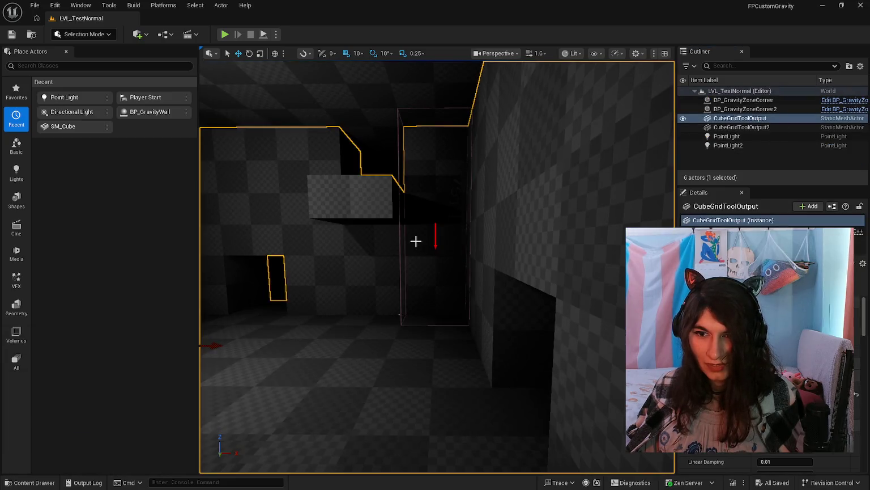
pyautogui.hotkey('ctrl', 'z')
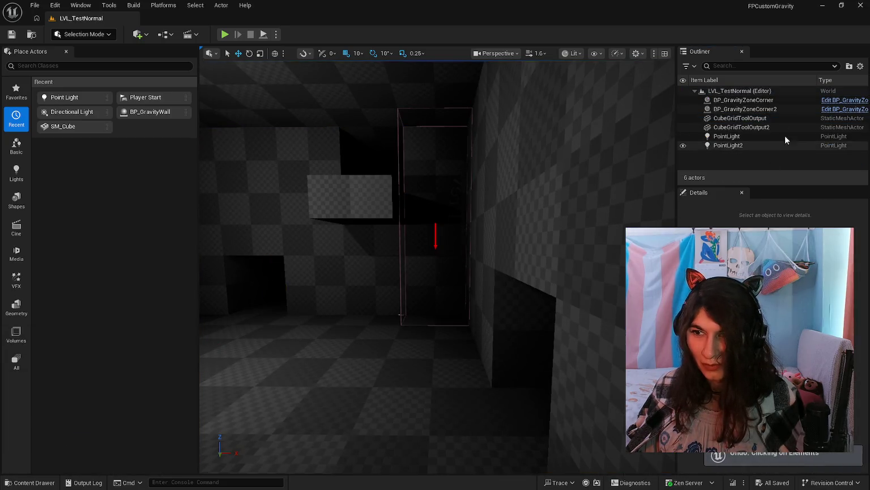
pyautogui.click(776, 102)
pyautogui.click(775, 109)
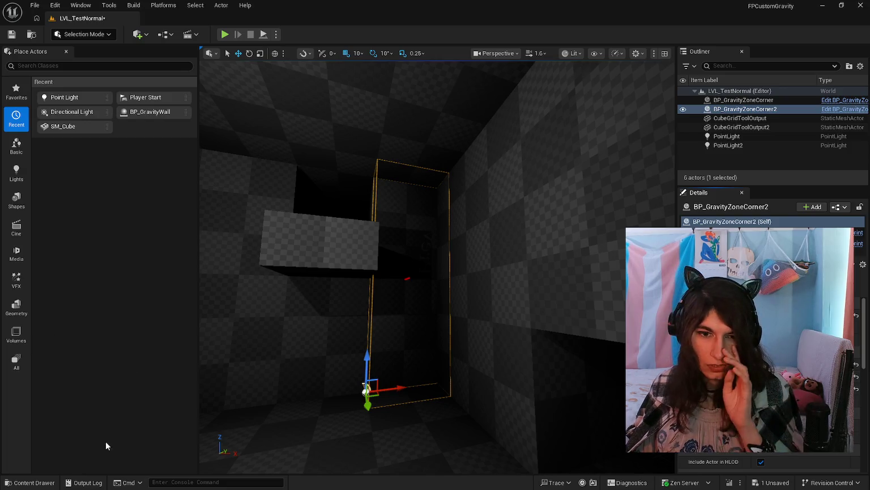
# Frame the camera on BP_GravityZoneCorner, orbit around it, then start a play-test.
pyautogui.click(31, 483)
pyautogui.hotkey('alt', 'Left')
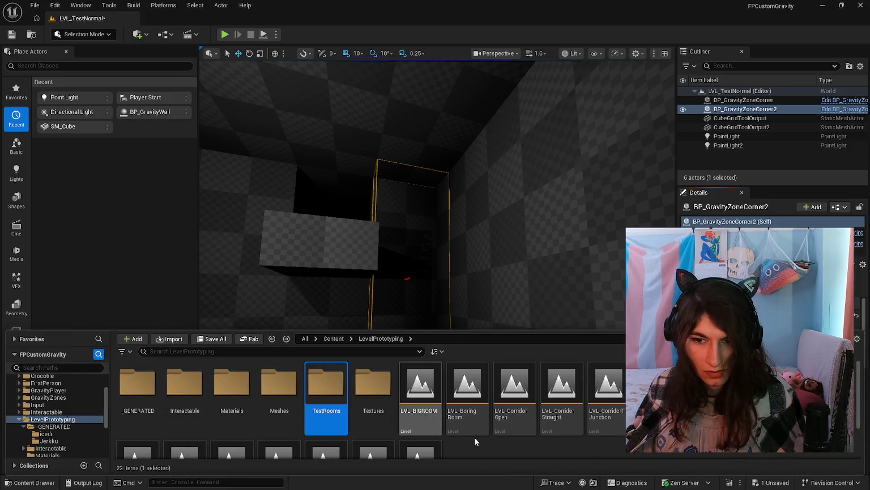
pyautogui.moveTo(423, 282)
pyautogui.mouseDown()
pyautogui.moveTo(439, 286)
pyautogui.moveTo(427, 298)
pyautogui.mouseUp()
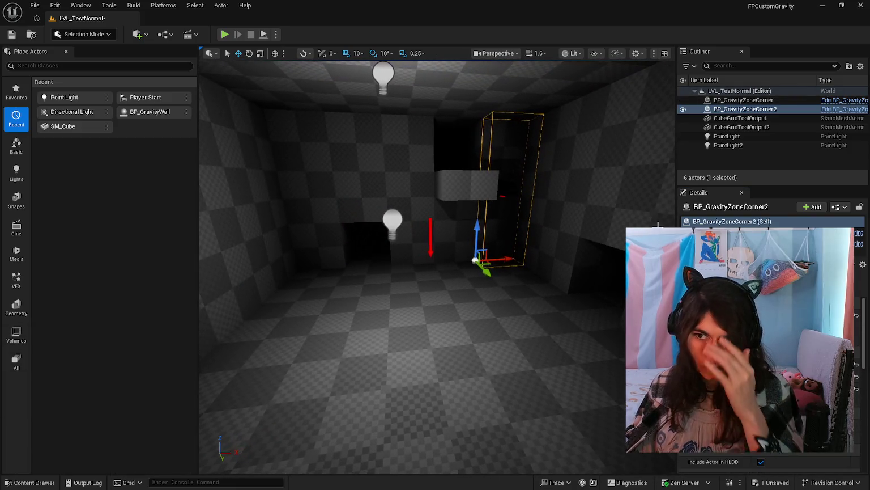
pyautogui.click(738, 100)
pyautogui.press('f')
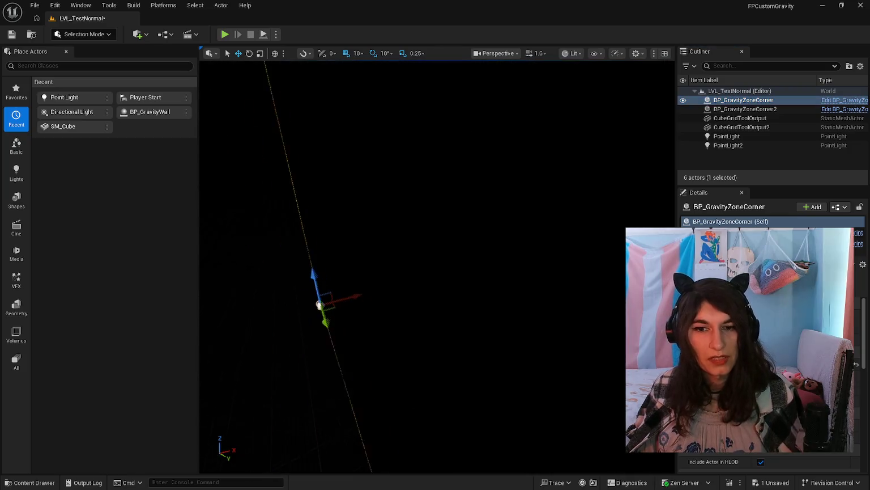
pyautogui.moveTo(436, 267); pyautogui.dragTo(459, 276)
pyautogui.click(7, 483)
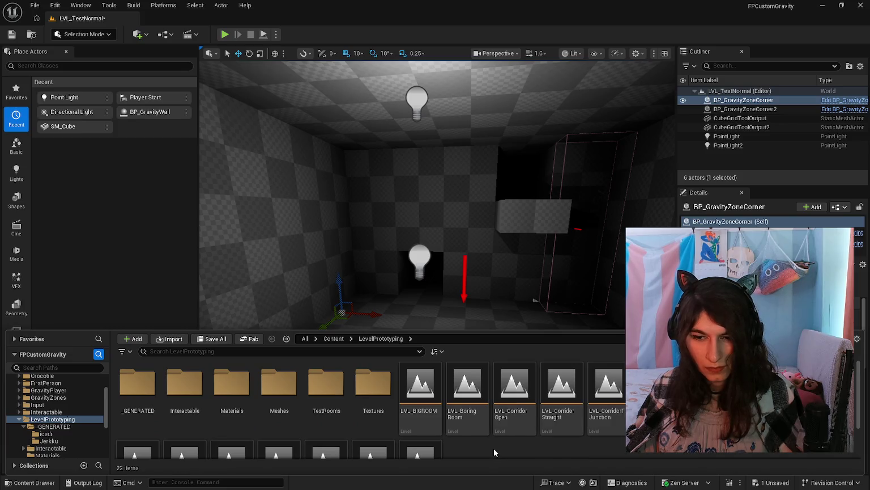
pyautogui.scroll(-1, 493, 447)
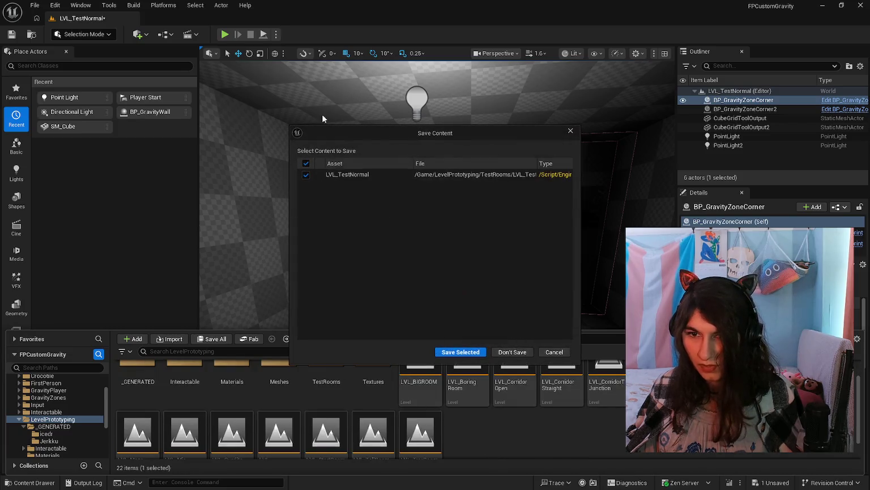
pyautogui.click(223, 34)
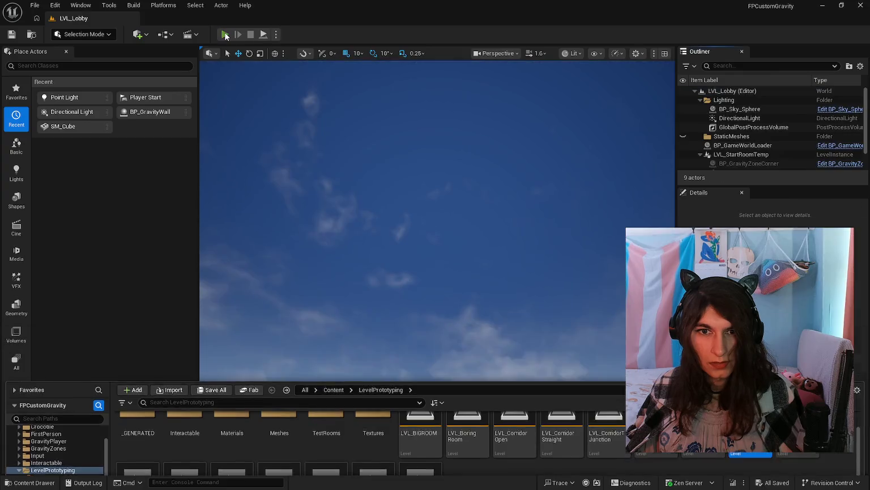
# Walk the player through LVL_Lobby's lit gravity corridors, turning between corridors.
pyautogui.press('w')
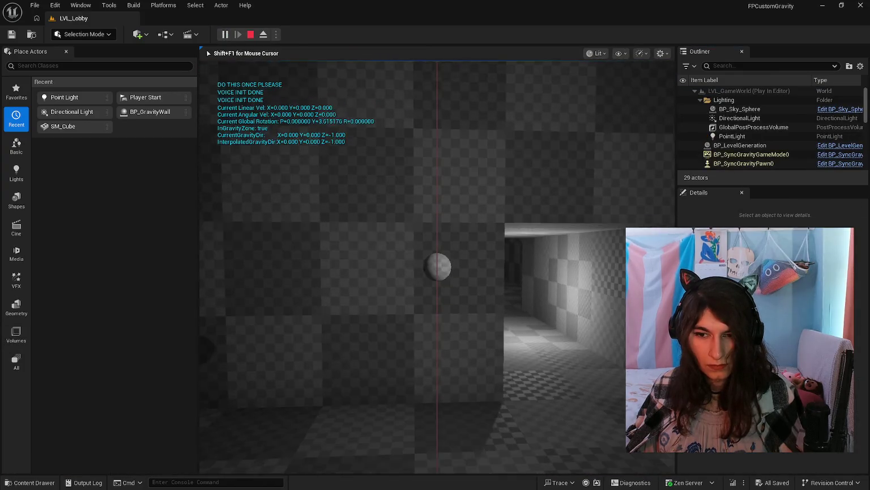
pyautogui.press('w')
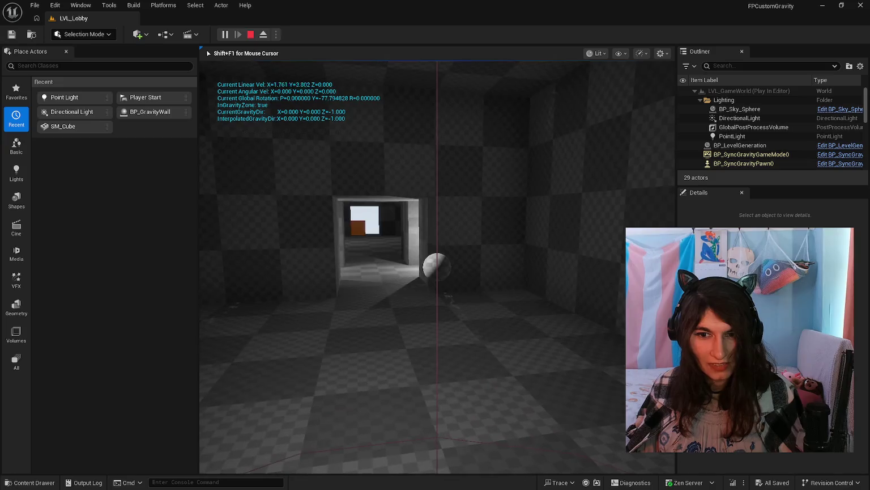
pyautogui.press('w')
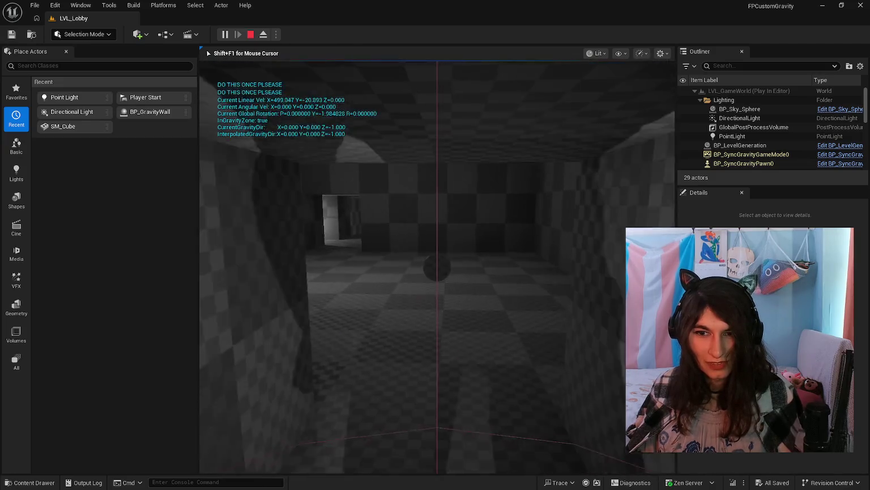
pyautogui.press('w')
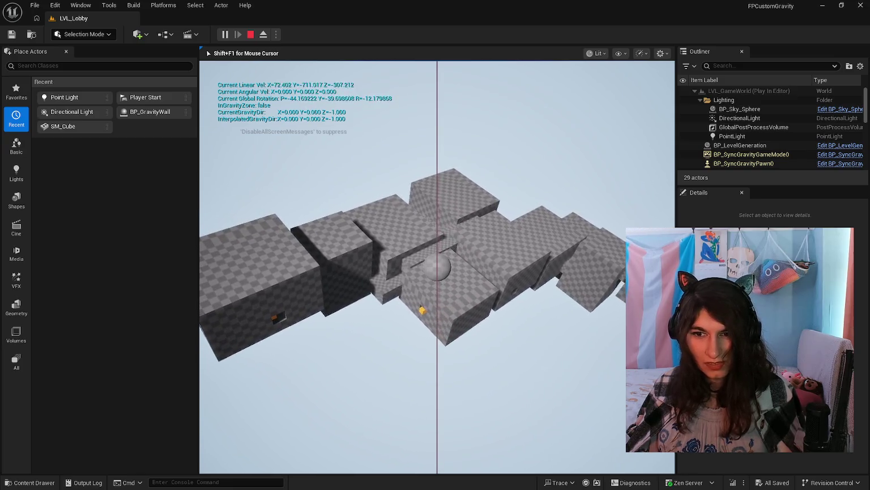
# End the play-test and browse the TestRooms and LevelPrototyping folders in the Content Drawer.
pyautogui.press('Escape')
pyautogui.click(18, 485)
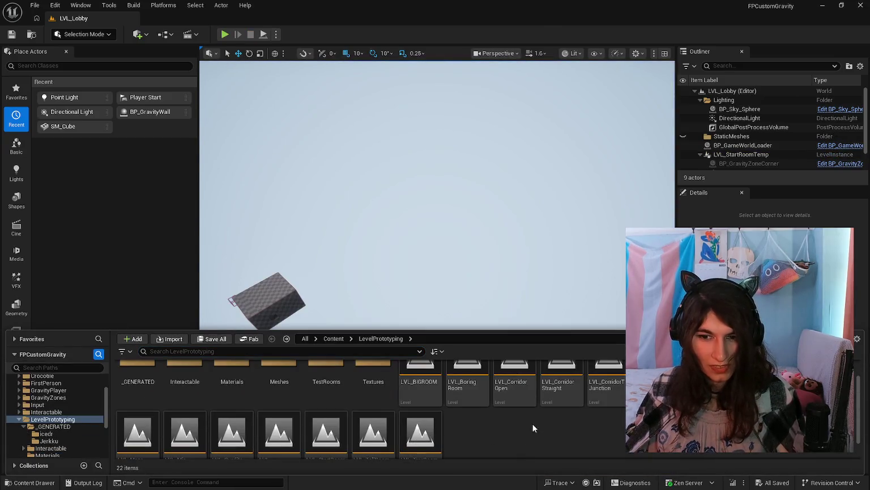
pyautogui.click(326, 399)
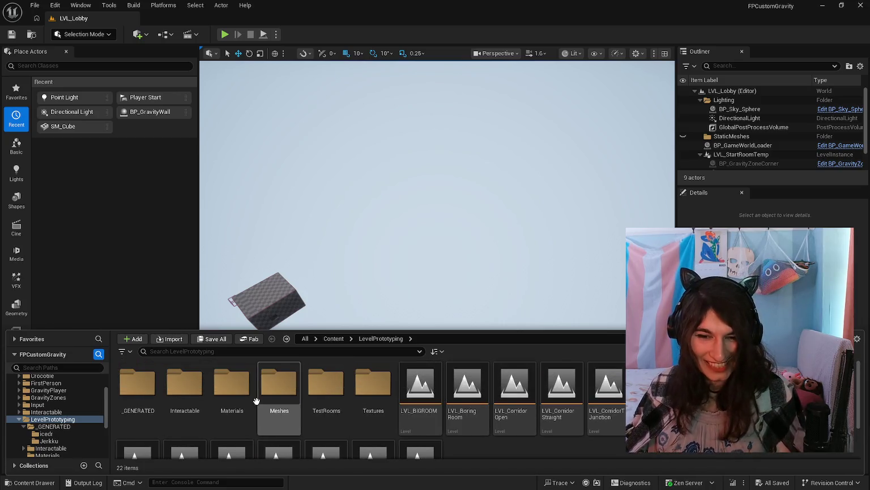
pyautogui.doubleClick(318, 404)
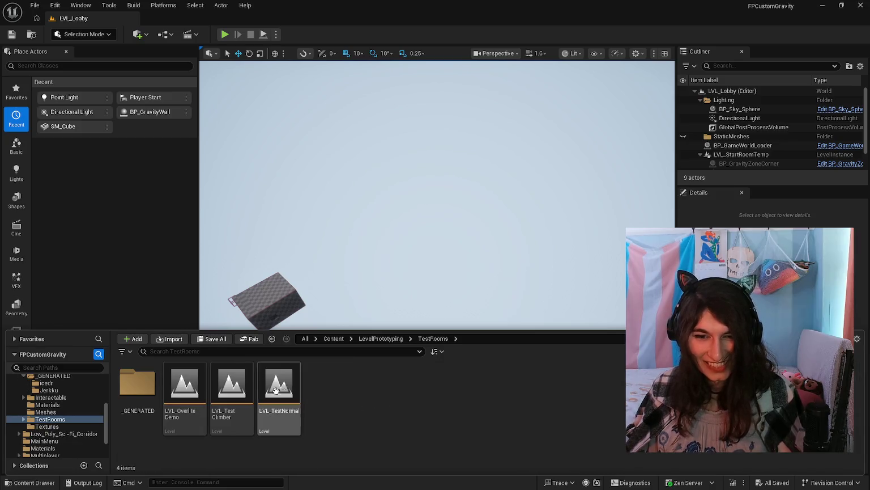
pyautogui.hotkey('alt', 'Left')
# Open LVL_CorridorTurn, then LVL_CorridorStraight, and delete the straight corridor's PointLight.
pyautogui.doubleClick(606, 385)
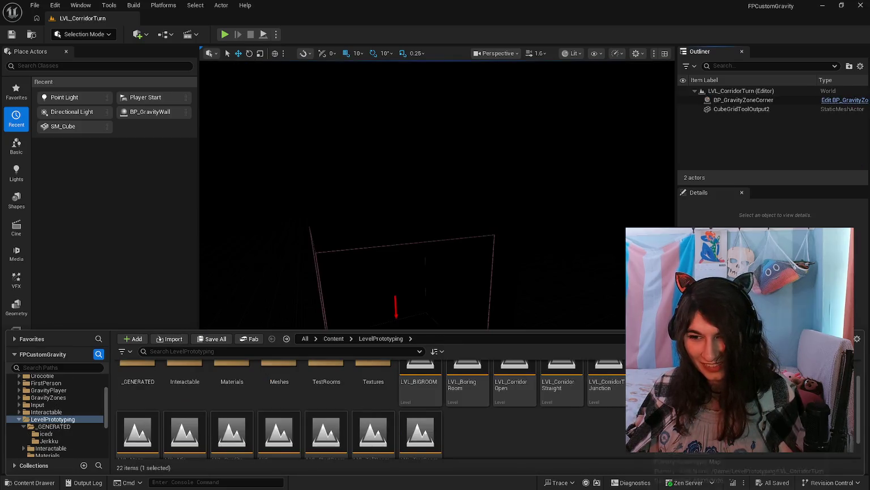
pyautogui.doubleClick(561, 385)
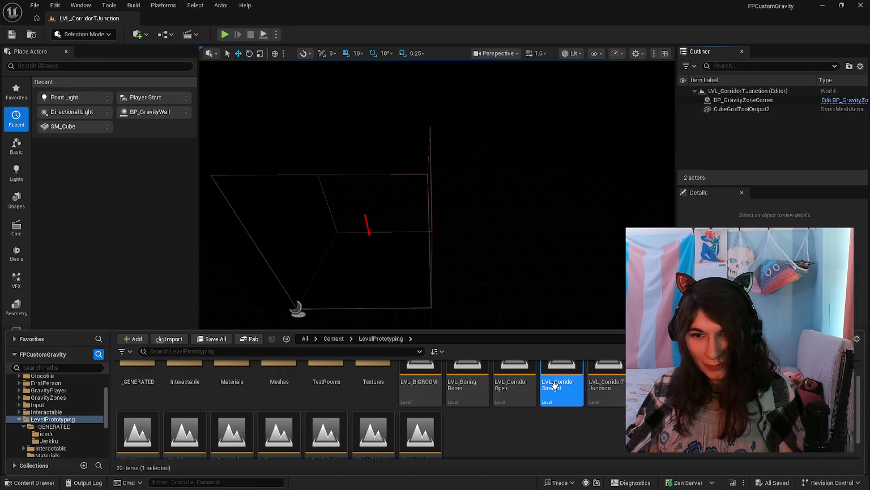
pyautogui.click(731, 119)
pyautogui.press('Delete')
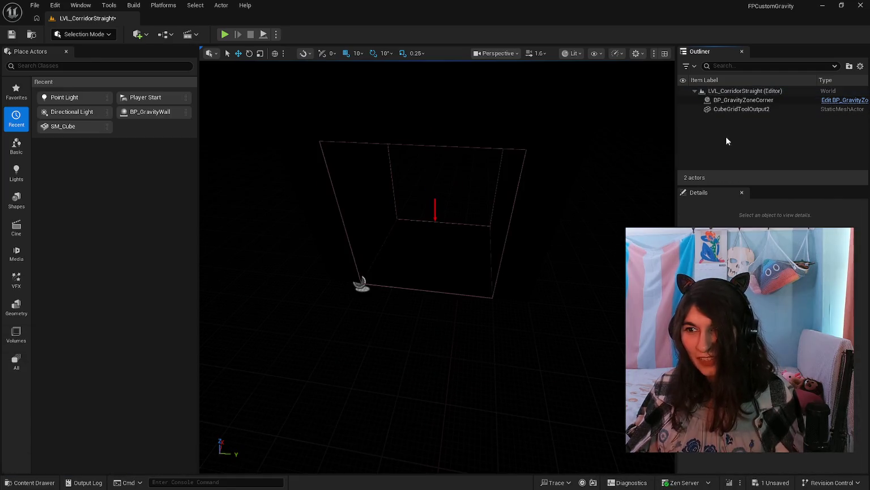
# Open LVL_CorridorOpen, saving the changes to LVL_CorridorStraight at the prompt.
pyautogui.click(31, 482)
pyautogui.doubleClick(514, 391)
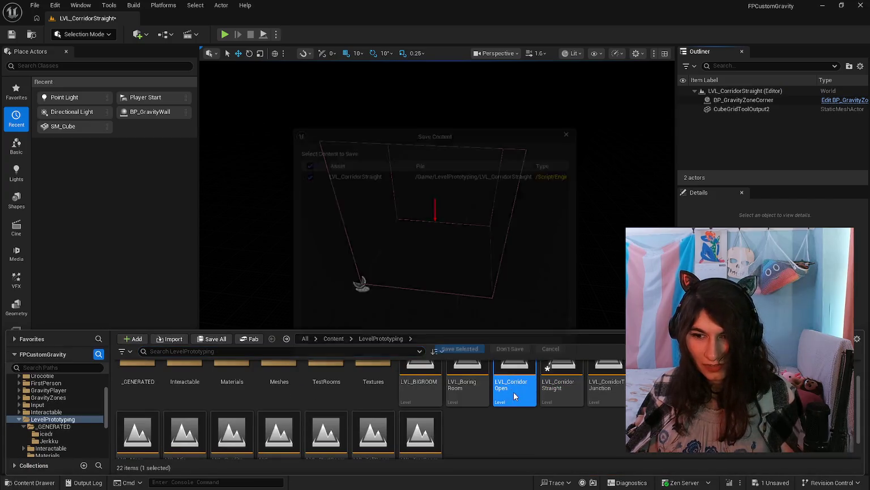
pyautogui.click(463, 352)
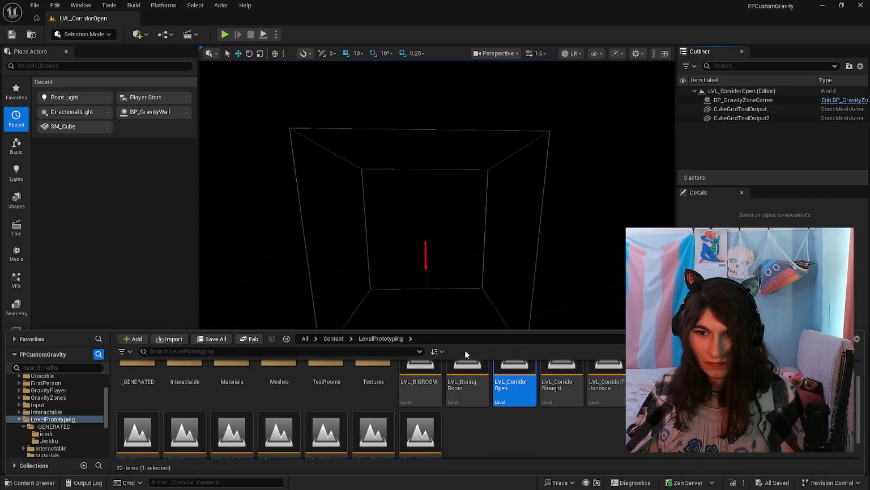
# Reopen LVL_Lobby and start a fresh play-test.
pyautogui.click(541, 444)
pyautogui.scroll(-1, 541, 444)
pyautogui.scroll(1, 542, 443)
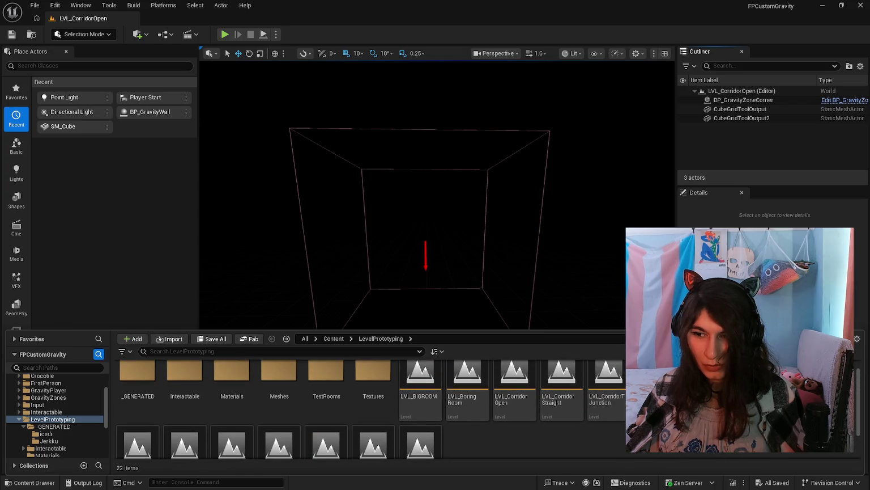
pyautogui.doubleClick(703, 391)
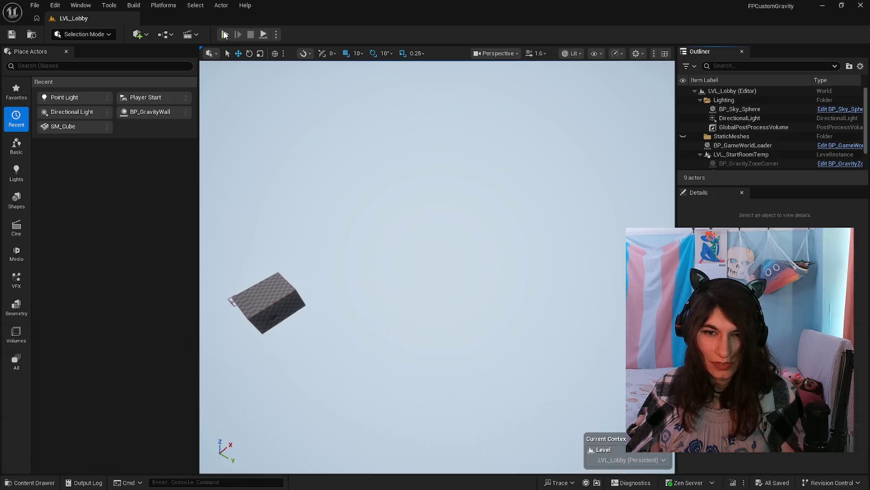
pyautogui.click(224, 34)
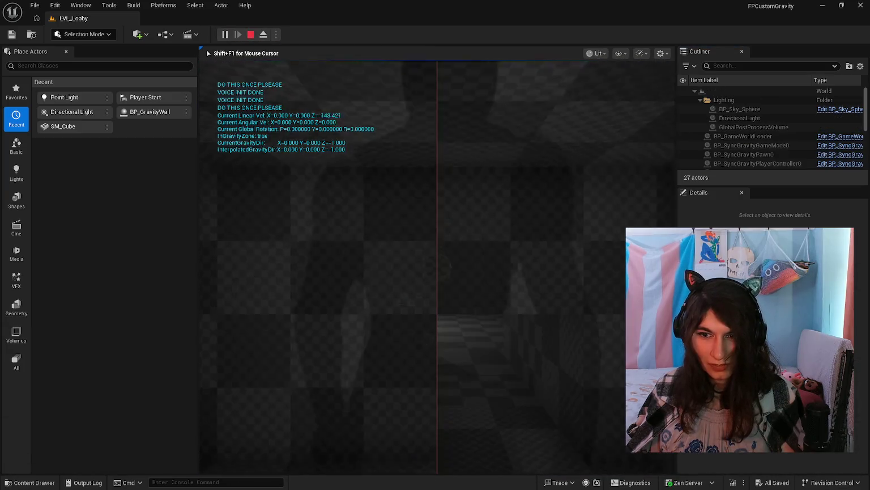
# Walk around the gravity room toward the cluster of checkered blocks.
pyautogui.press('w')
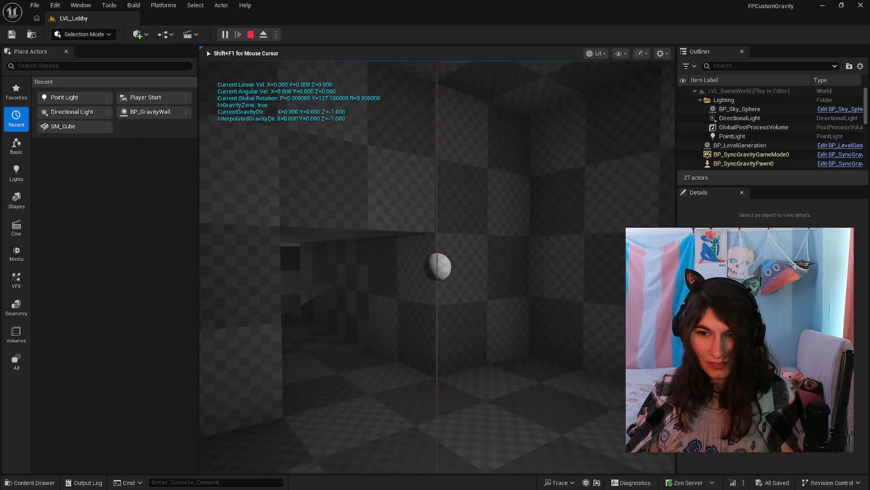
pyautogui.press('w')
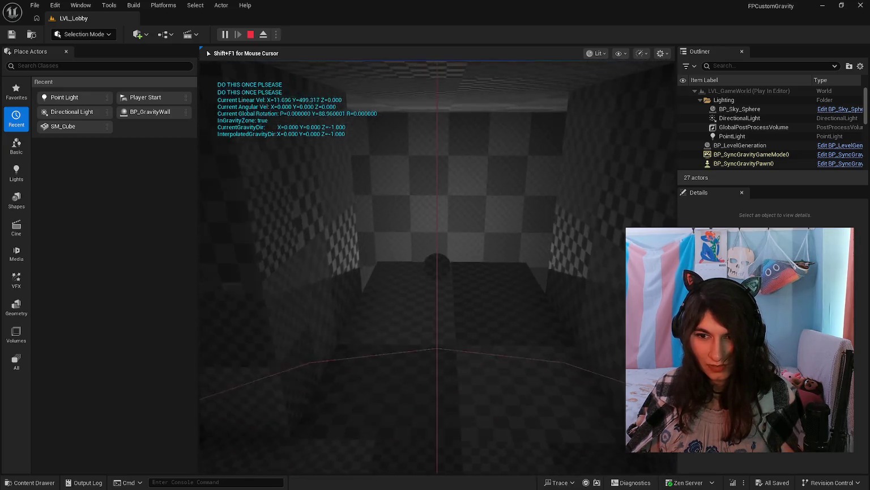
pyautogui.press('w')
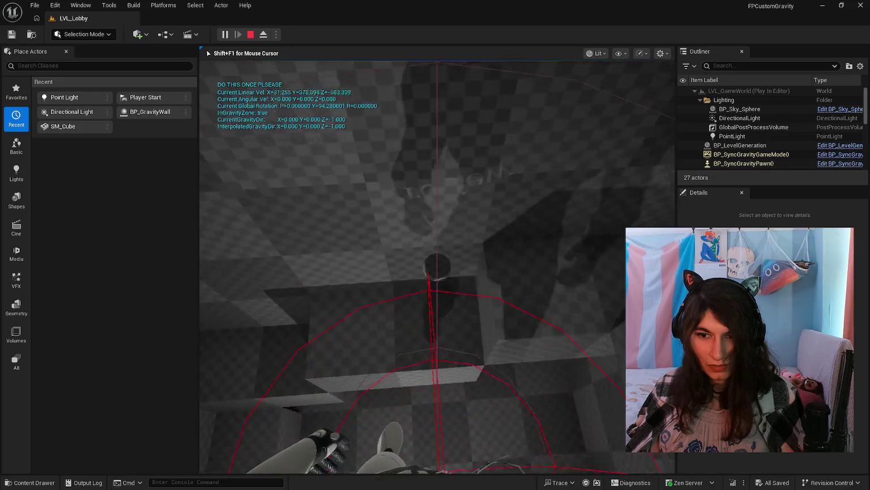
pyautogui.press('w')
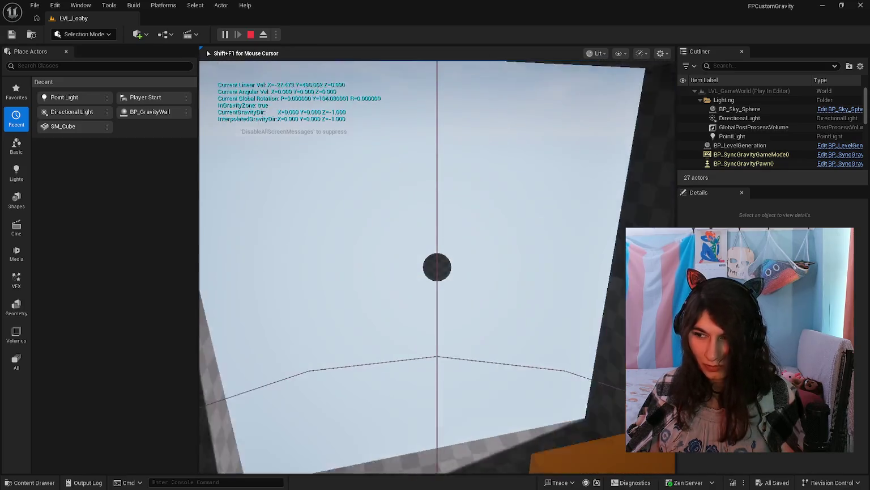
pyautogui.press('w')
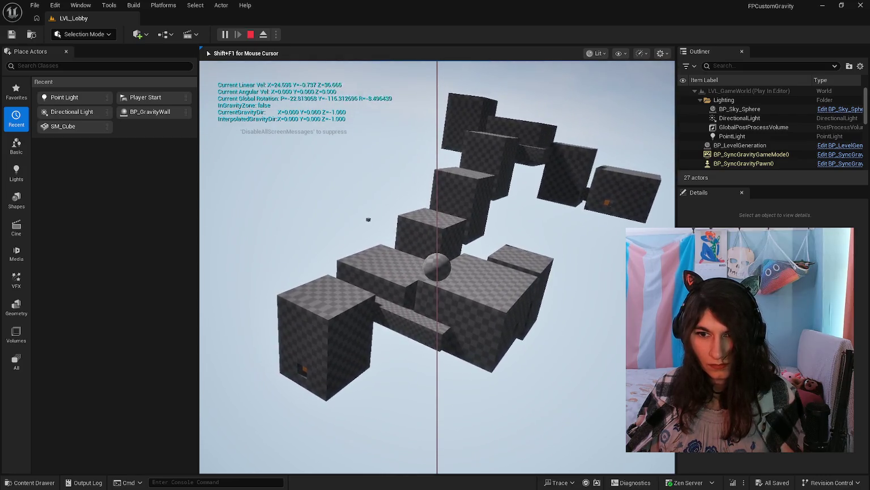
# Stop the Play-in-Editor session and switch over to the Visual Studio project.
pyautogui.hotkey('alt', 'Tab')
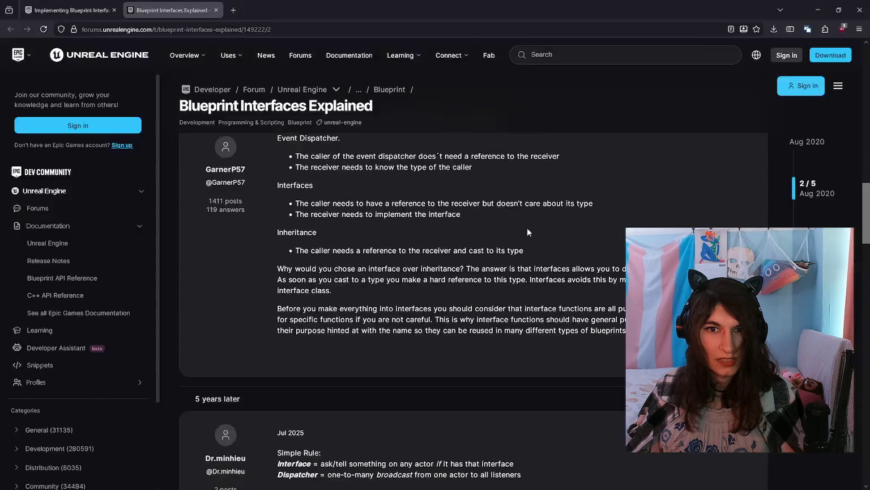
pyautogui.hotkey('alt', 'Tab')
pyautogui.click(250, 34)
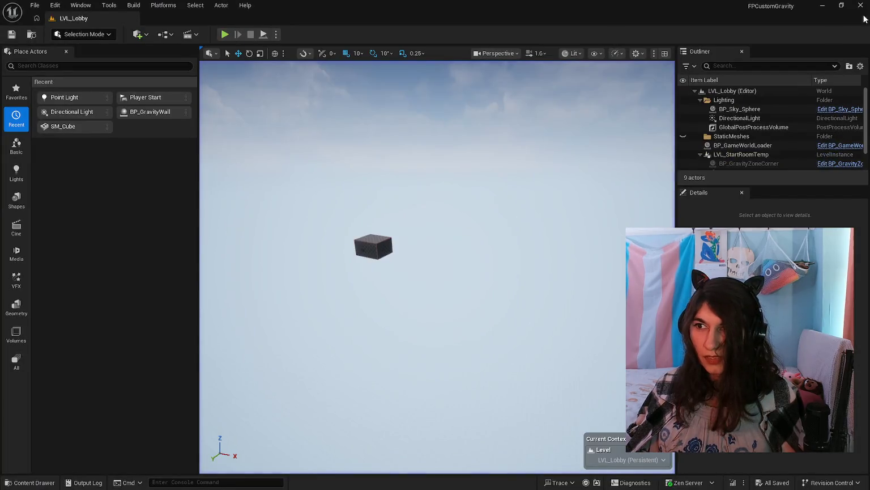
pyautogui.hotkey('alt', 'Tab')
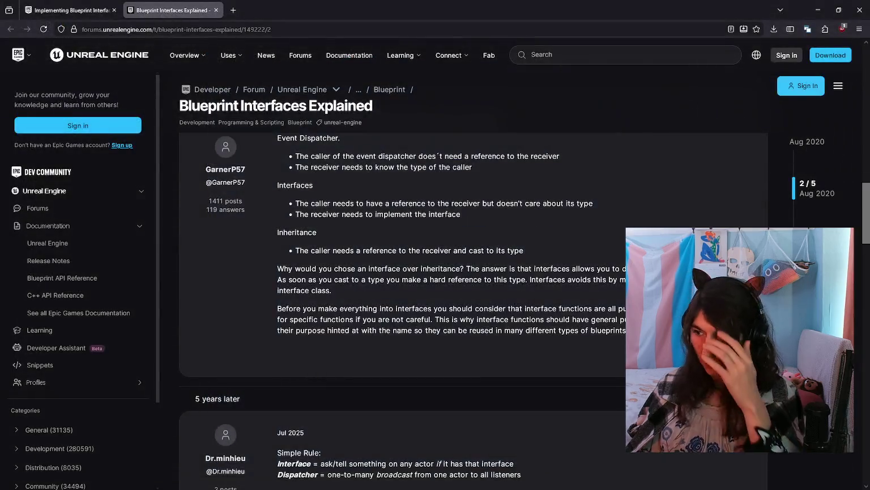
pyautogui.hotkey('alt', 'Tab')
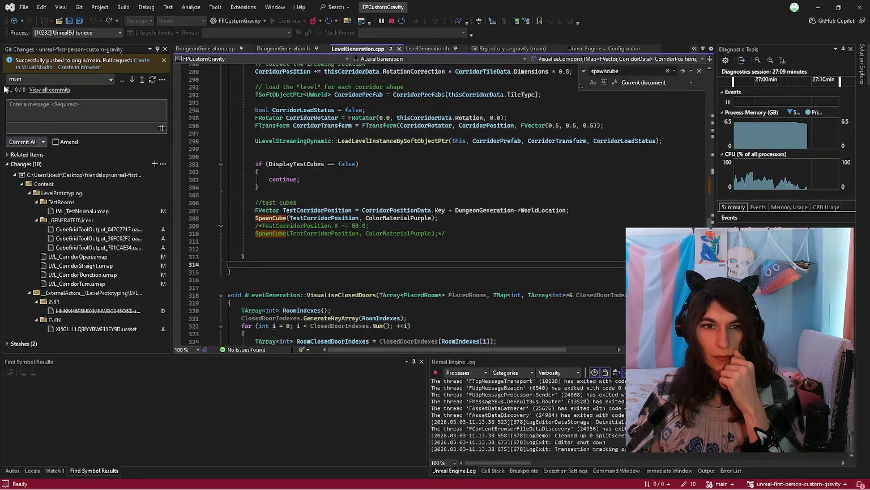
# Commit all changes with message 'test corridors sized to be walkable' and sync with the remote.
pyautogui.write('corridors')
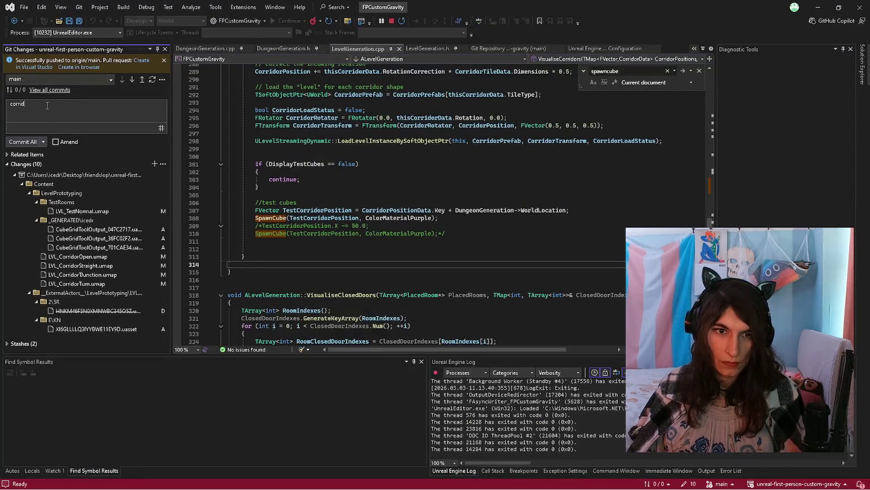
pyautogui.hotkey('ctrl', 'BackSpace')
pyautogui.write('test corridors correctly')
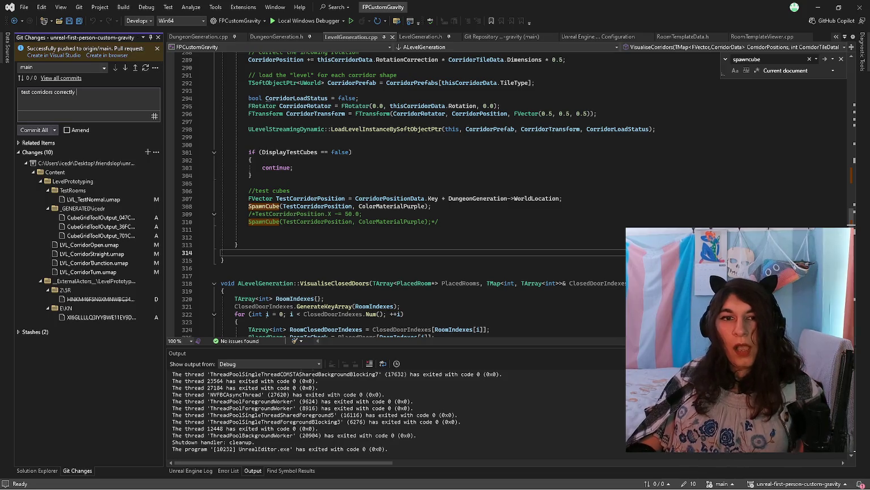
pyautogui.hotkey('ctrl', 'BackSpace')
pyautogui.write('sized to be walkable')
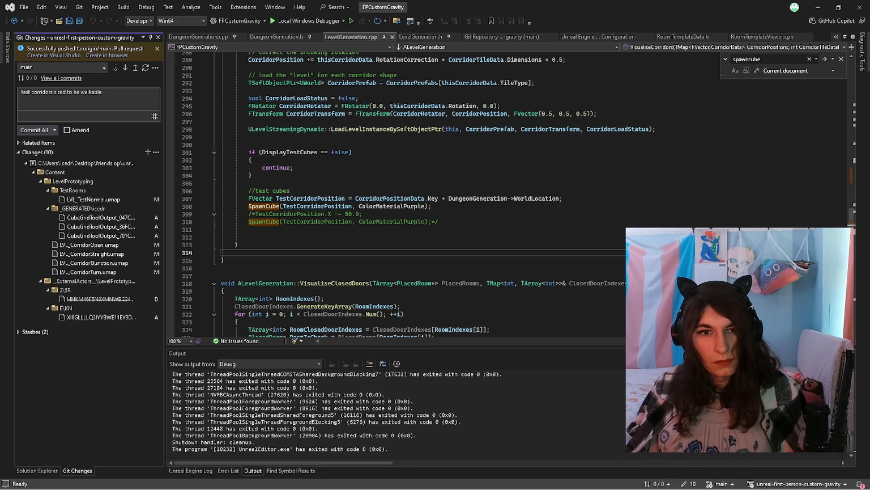
pyautogui.click(40, 131)
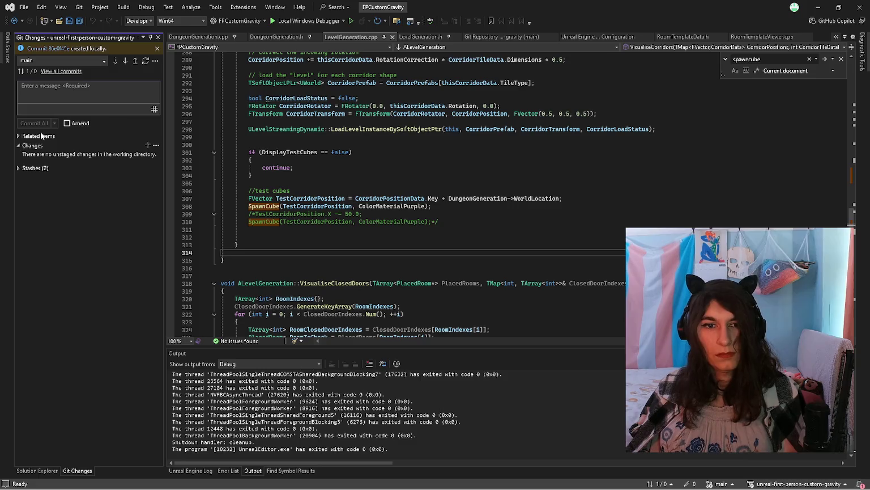
pyautogui.click(136, 62)
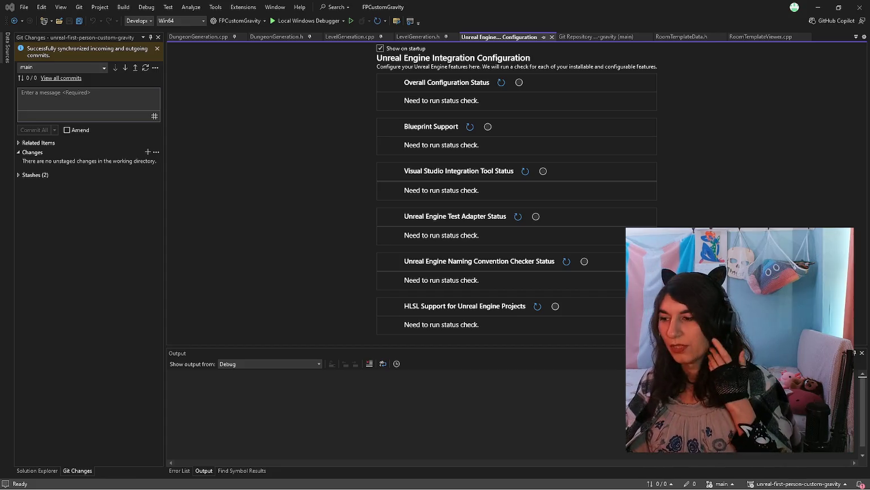
# Switch from Visual Studio to the Notepad dev notes.
pyautogui.hotkey('alt', 'Tab')
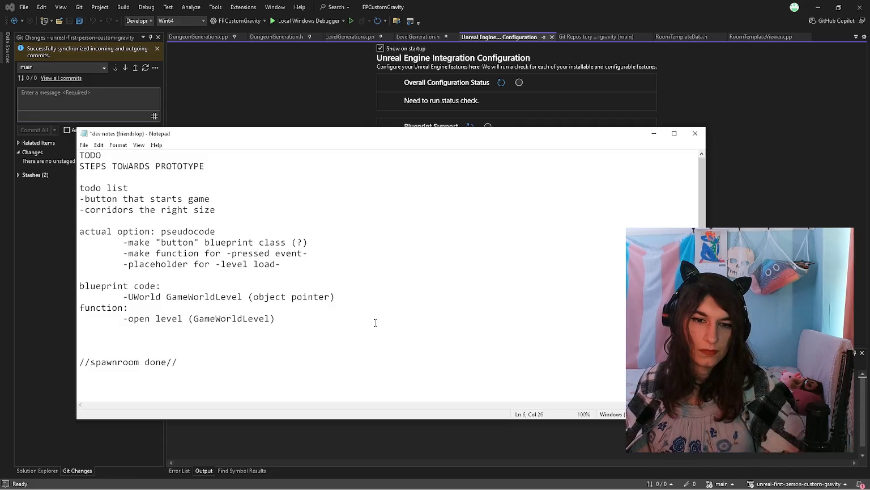
# Delete the finished todo list block and the //spawnroom done// line.
pyautogui.moveTo(320, 323)
pyautogui.mouseDown()
pyautogui.moveTo(114, 192)
pyautogui.moveTo(25, 181)
pyautogui.mouseUp()
pyautogui.press('Delete')
pyautogui.press('Delete')
pyautogui.press('Delete')
pyautogui.press('Delete')
pyautogui.moveTo(202, 207); pyautogui.dragTo(85, 191)
pyautogui.press('Delete')
pyautogui.press('Delete')
pyautogui.press('Delete')
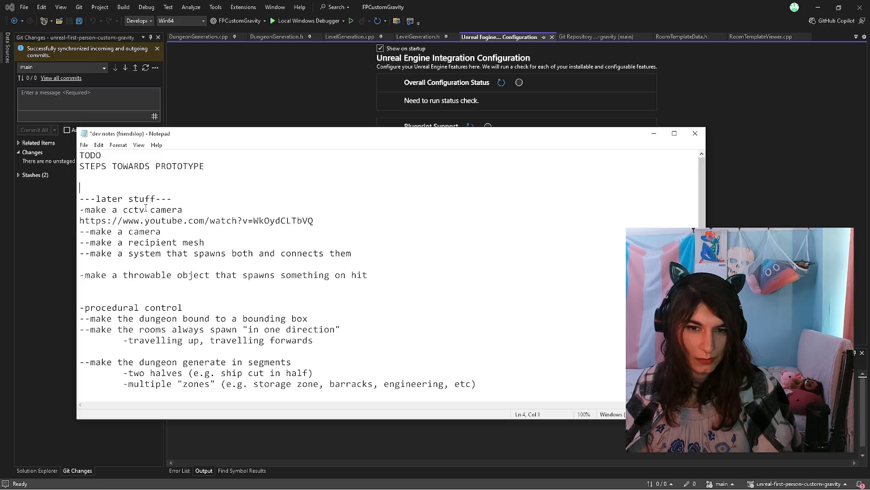
# Tidy the throwable object note, adding a blank line above it.
pyautogui.moveTo(108, 209)
pyautogui.mouseDown()
pyautogui.moveTo(234, 230)
pyautogui.moveTo(218, 221)
pyautogui.mouseUp()
pyautogui.click(80, 275)
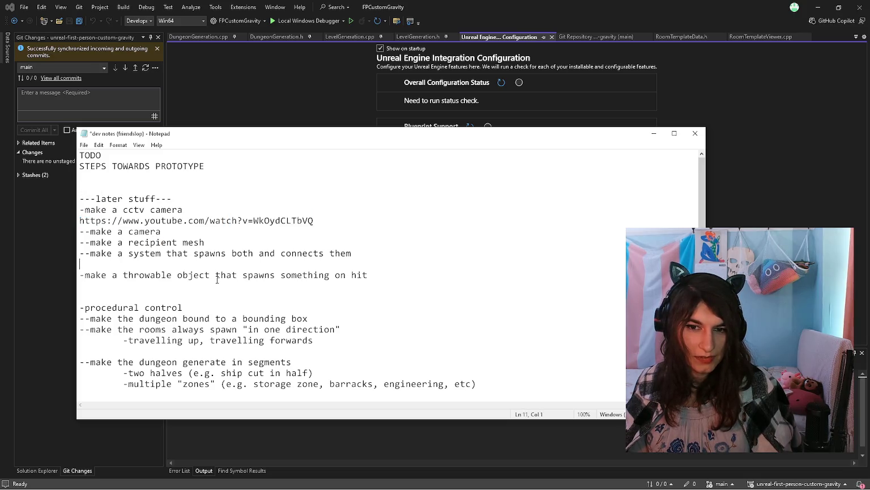
pyautogui.keyDown('shift'); pyautogui.click(346, 274); pyautogui.keyUp('shift')
pyautogui.click(364, 273)
pyautogui.tripleClick(398, 271)
pyautogui.click(398, 275)
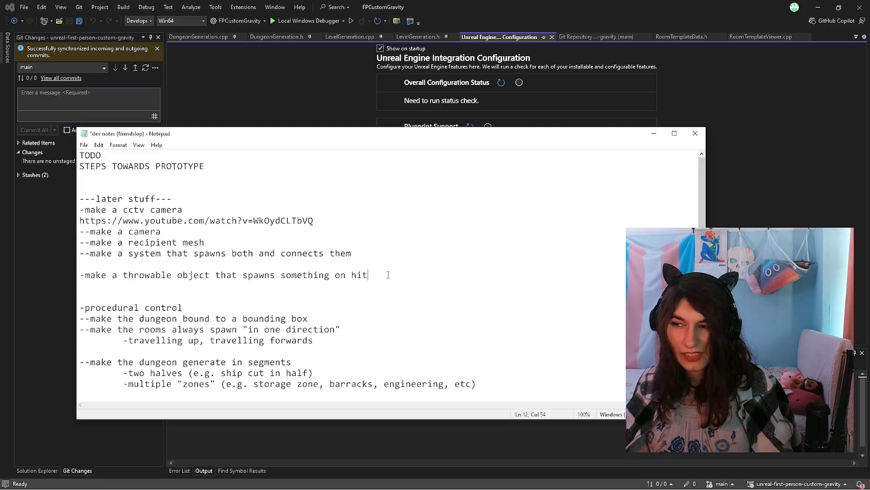
pyautogui.keyDown('shift'); pyautogui.click(67, 278); pyautogui.keyUp('shift')
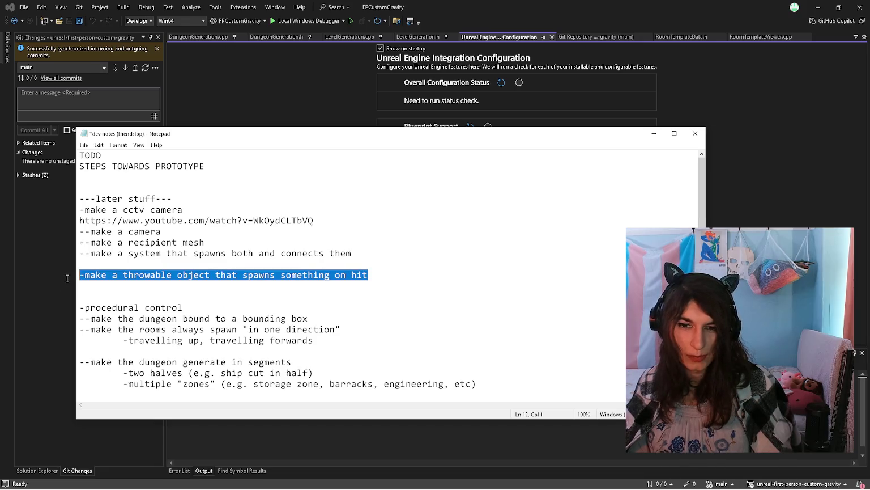
pyautogui.moveTo(67, 278)
pyautogui.mouseDown()
pyautogui.moveTo(96, 275)
pyautogui.moveTo(86, 275)
pyautogui.mouseUp()
pyautogui.click(92, 260)
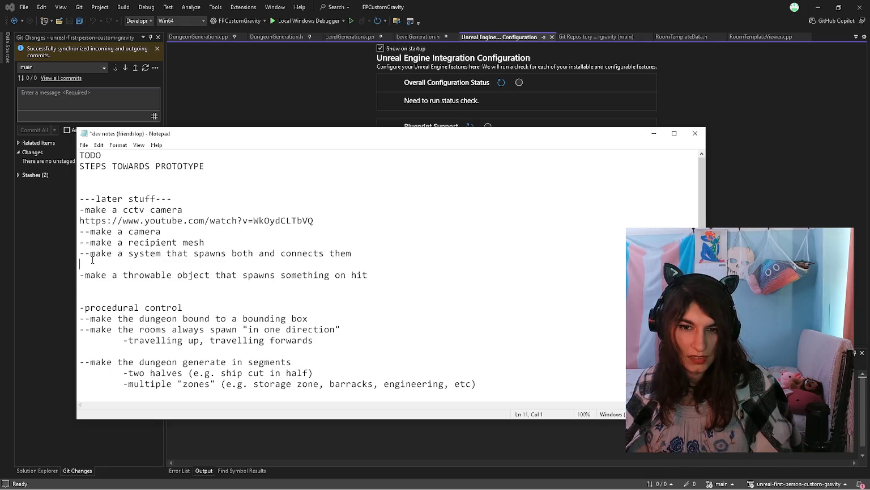
pyautogui.press('Return')
# Look over the later stuff camera notes further down the file.
pyautogui.moveTo(389, 252)
pyautogui.mouseDown()
pyautogui.moveTo(41, 203)
pyautogui.moveTo(1, 214)
pyautogui.mouseUp()
pyautogui.click(182, 307)
pyautogui.scroll(-6, 181, 307)
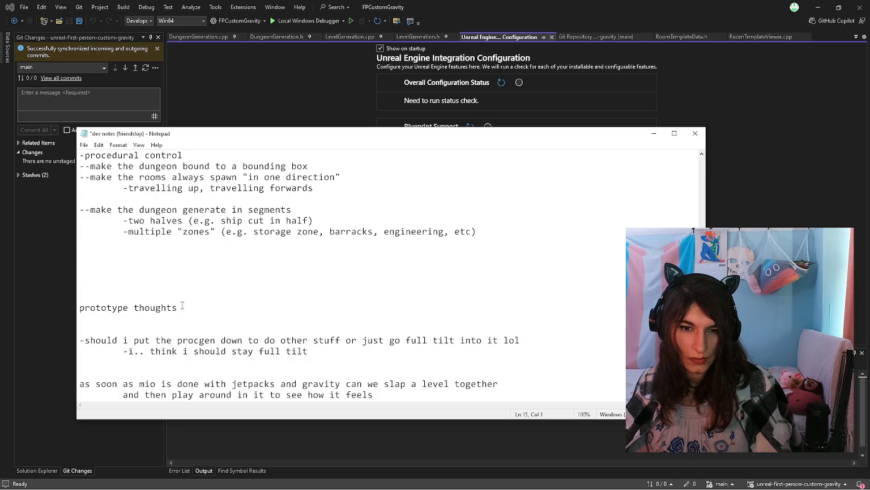
pyautogui.press('Down')
pyautogui.scroll(-4, 181, 305)
pyautogui.scroll(1, 231, 290)
pyautogui.scroll(-1, 230, 290)
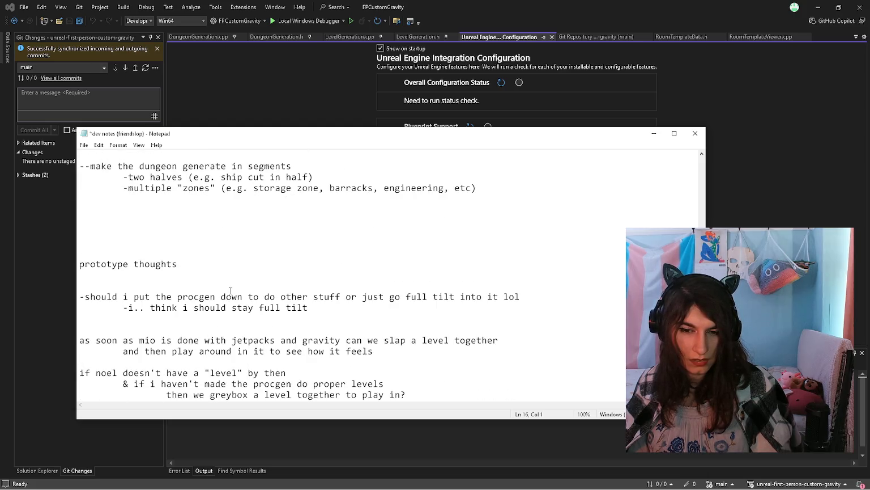
# Review the prototype thoughts lines and save the dev notes with Ctrl+S.
pyautogui.moveTo(120, 282); pyautogui.dragTo(407, 396)
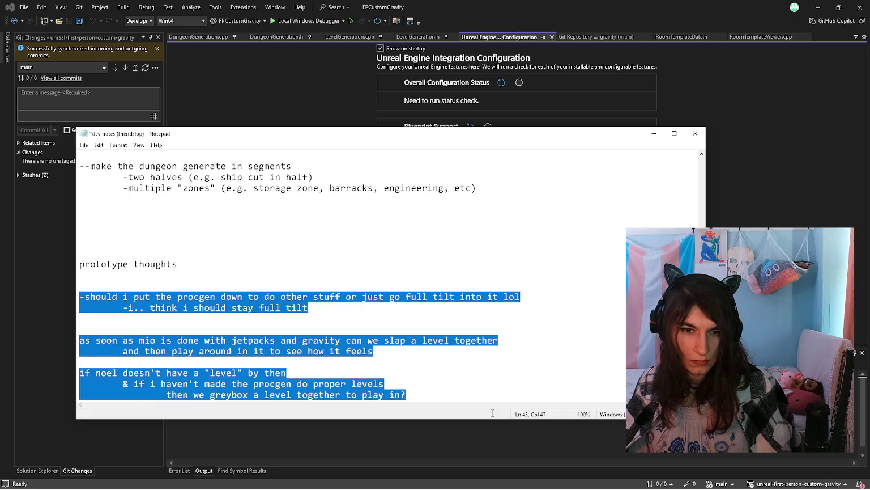
pyautogui.scroll(5, 274, 340)
pyautogui.scroll(1, 273, 340)
pyautogui.click(273, 340)
pyautogui.scroll(1, 274, 340)
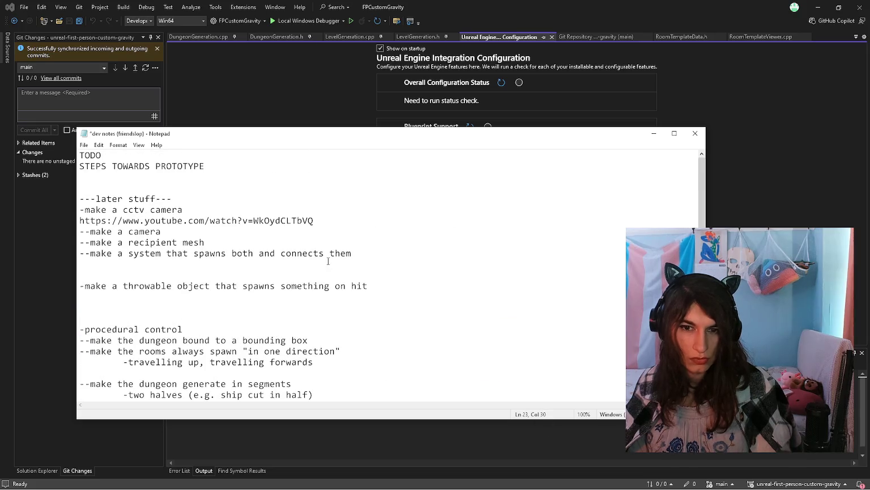
pyautogui.click(339, 244)
pyautogui.hotkey('ctrl', 's')
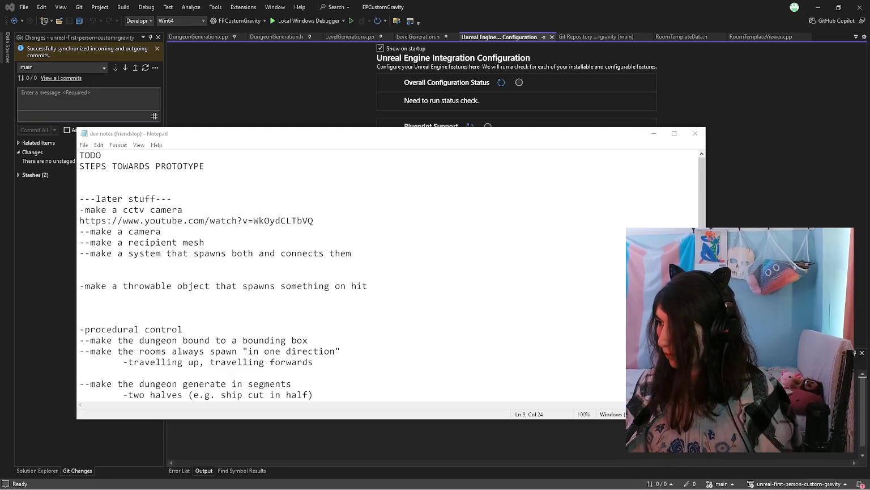
pyautogui.click(243, 197)
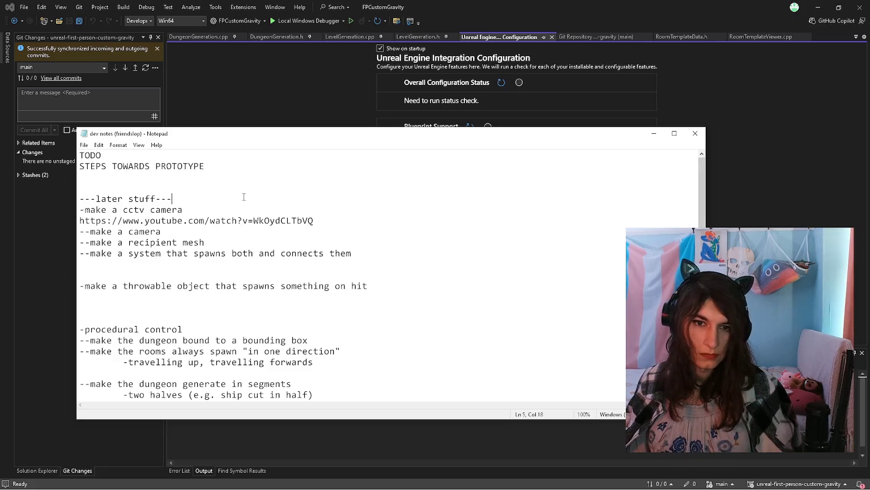
# Add a 'what todo:' heading above the later stuff list, with room beneath it.
pyautogui.click(236, 180)
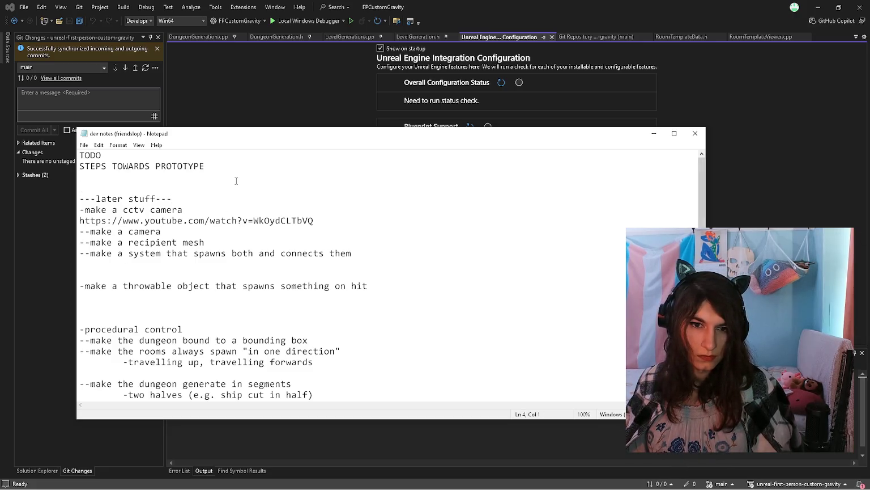
pyautogui.write('what')
pyautogui.press('BackSpace')
pyautogui.press('BackSpace')
pyautogui.press('BackSpace')
pyautogui.write('whta')
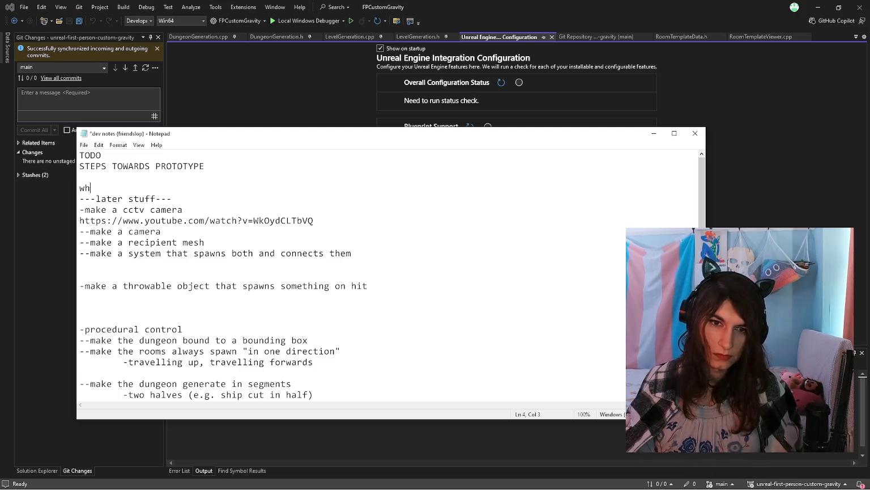
pyautogui.press('BackSpace')
pyautogui.press('BackSpace')
pyautogui.press('BackSpace')
pyautogui.write('at do')
pyautogui.press('BackSpace')
pyautogui.press('BackSpace')
pyautogui.write('todo:')
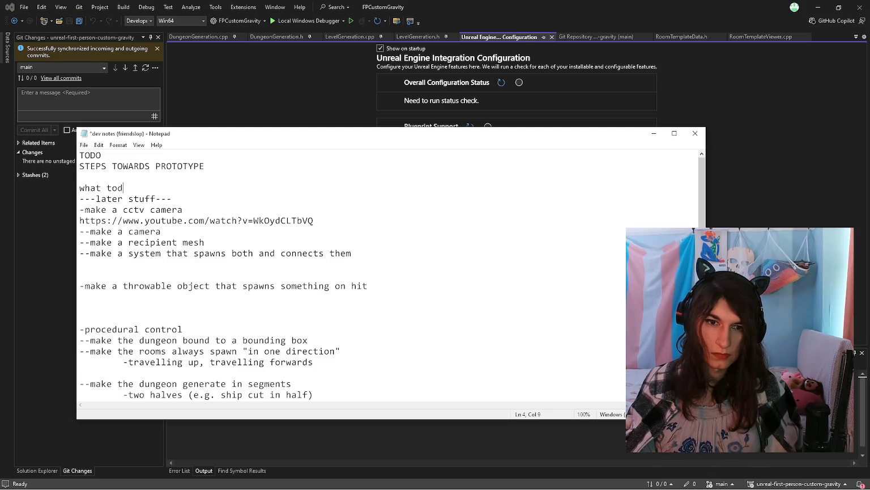
pyautogui.press('Return')
pyautogui.press('Return')
pyautogui.press('Return')
pyautogui.press('Up')
pyautogui.press('Up')
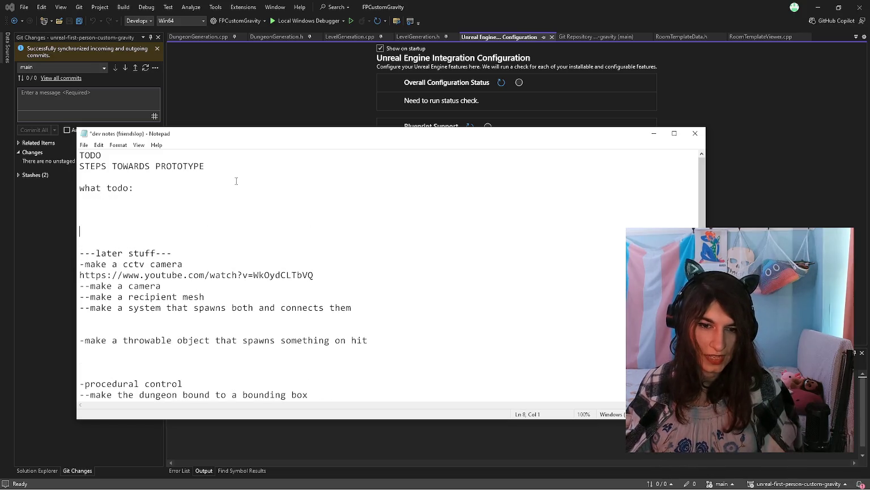
pyautogui.press('Up')
pyautogui.press('Up')
# List 'make a cctv camera' and 'make a "throwable" object ?', then start a third bullet.
pyautogui.write('--ce')
pyautogui.press('BackSpace')
pyautogui.press('BackSpace')
pyautogui.write('make a cctv')
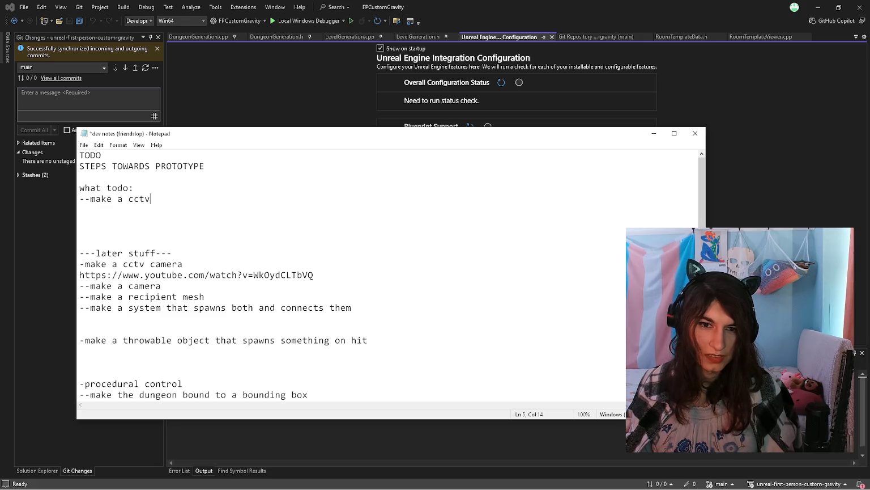
pyautogui.write(' camera')
pyautogui.press('Return')
pyautogui.write('--')
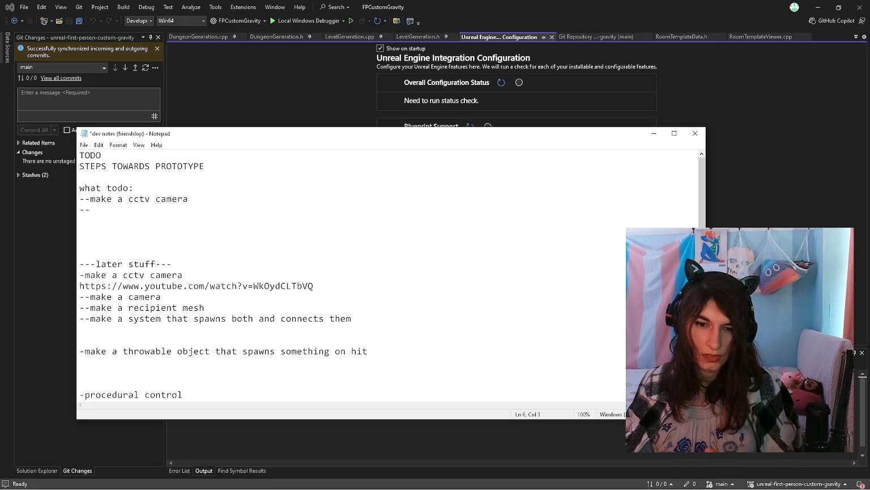
pyautogui.write('make a "throwable" object ?')
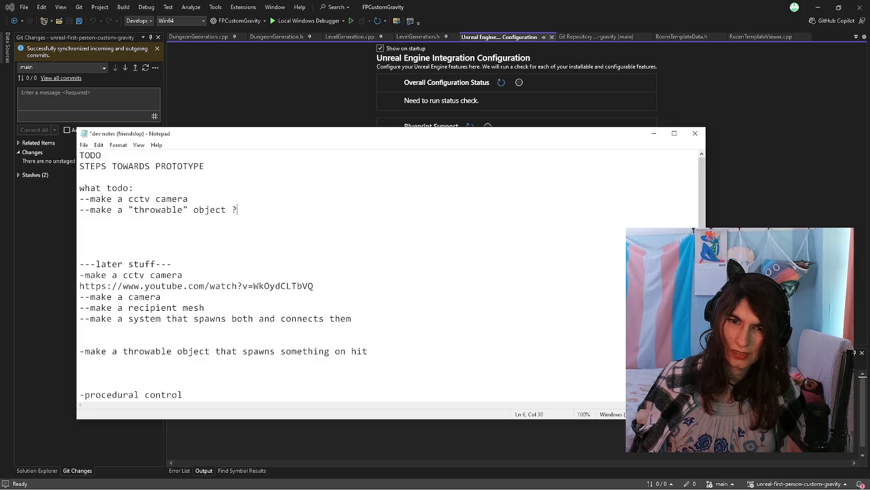
pyautogui.press('Return')
pyautogui.write('--')
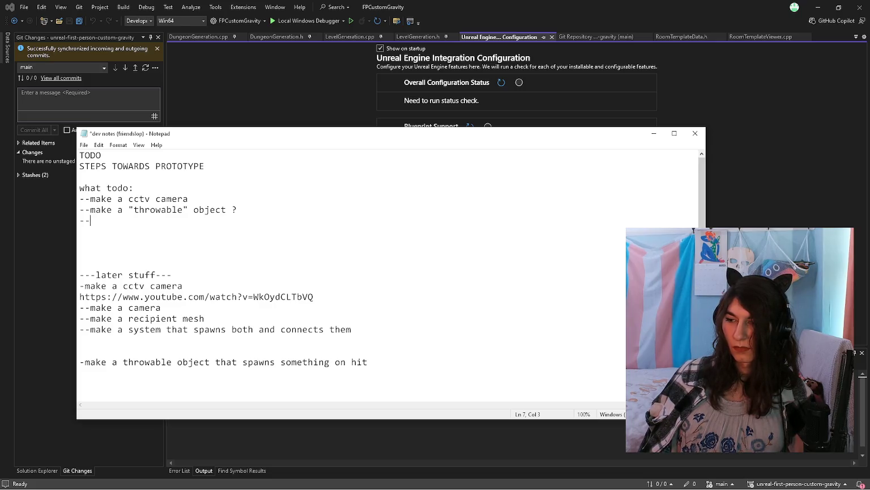
# Retitle the heading 'what todo (ideas list):' and type the gravity-off item idea.
pyautogui.press('Up')
pyautogui.press('Up')
pyautogui.press('Up')
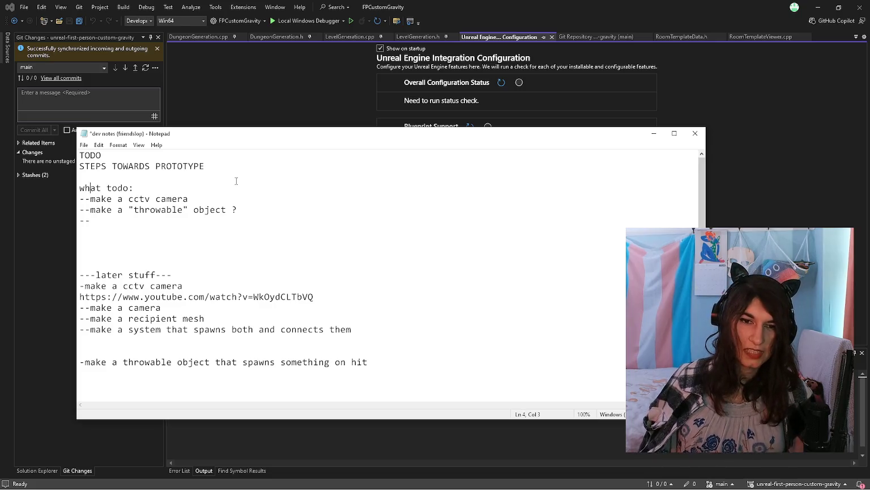
pyautogui.press('Left')
pyautogui.press('Left')
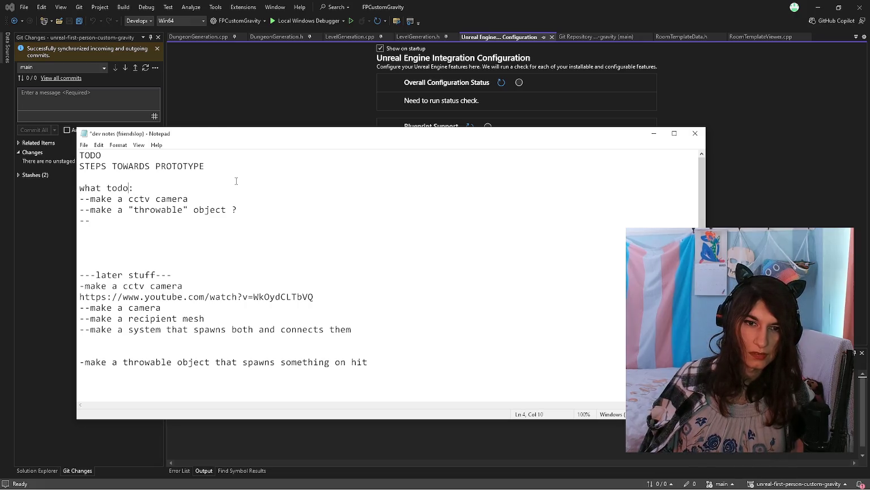
pyautogui.write('(ideas list)')
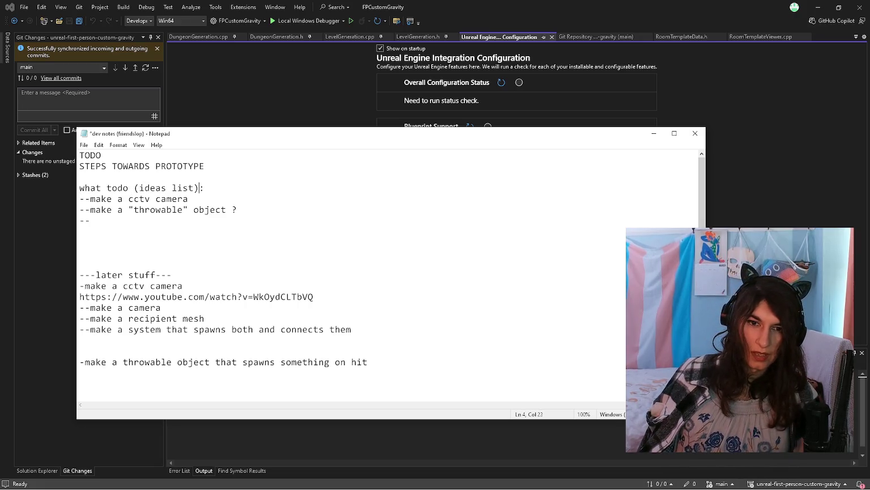
pyautogui.press('Down')
pyautogui.press('Down')
pyautogui.press('Down')
pyautogui.write('item that you activate and it turns your gravity of')
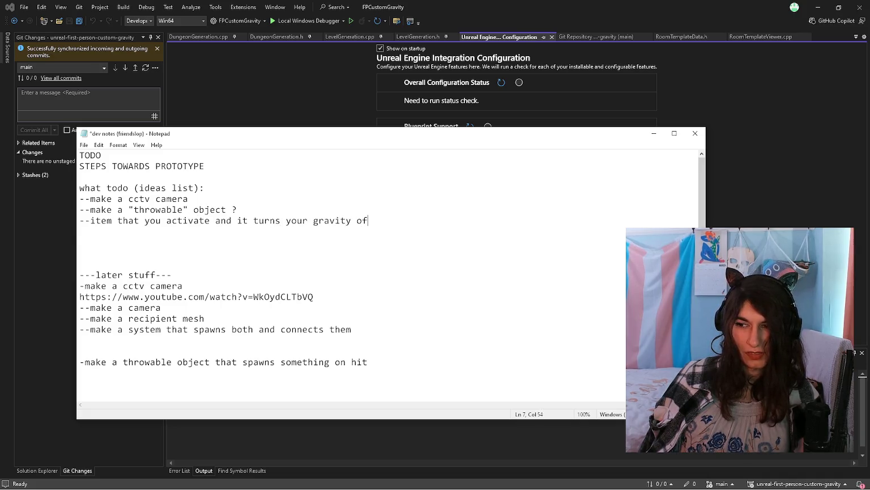
pyautogui.write('f')
# Add an empty '--' bullet below the gravity-off item and begin a new line after it.
pyautogui.press('Return')
pyautogui.write('--')
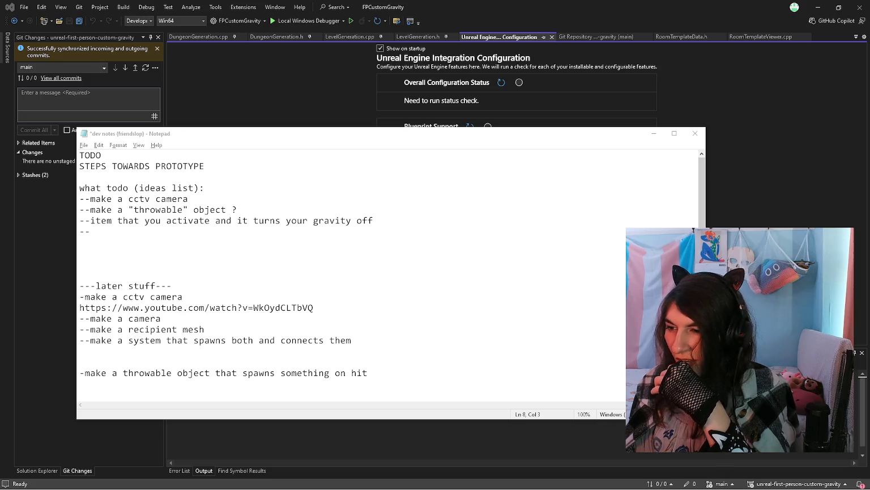
pyautogui.click(445, 289)
pyautogui.click(439, 243)
pyautogui.click(449, 236)
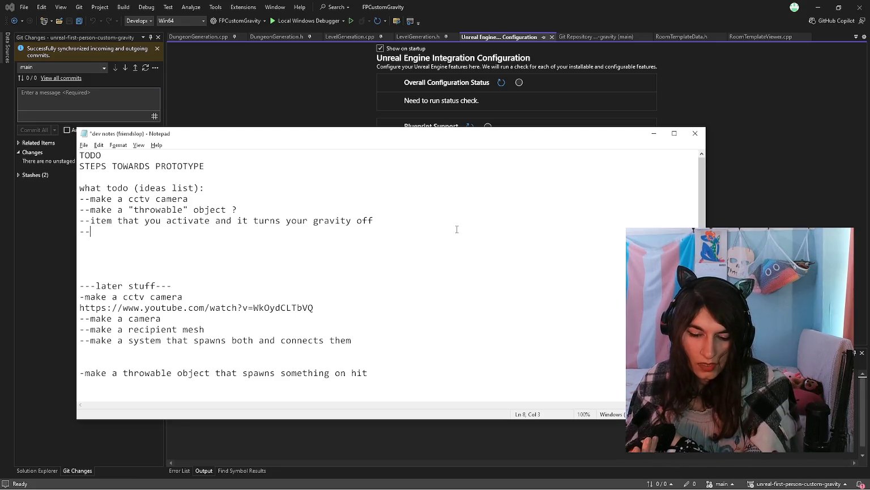
pyautogui.press('Return')
# Add a 'procedural stuff:' heading with the item 'randomly spawn objects ?' and save.
pyautogui.write('proced')
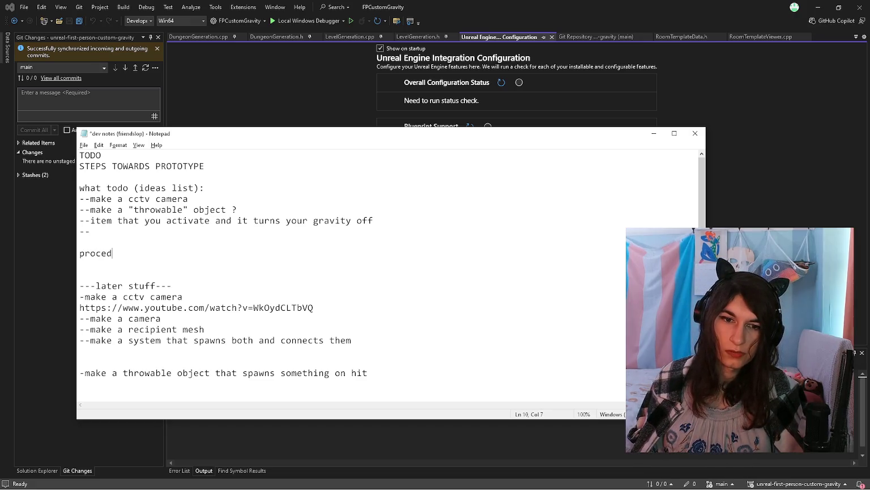
pyautogui.write('ural stuff')
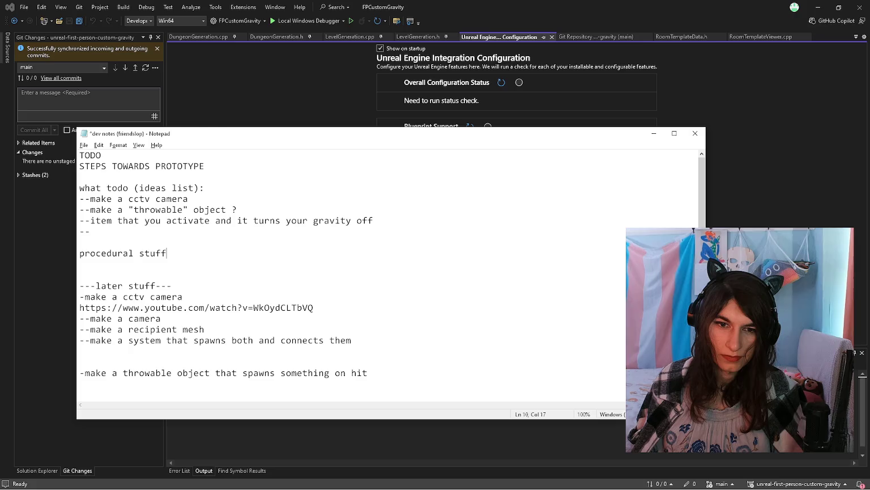
pyautogui.press('BackSpace')
pyautogui.write(':')
pyautogui.press('Return')
pyautogui.write('ran')
pyautogui.press('BackSpace')
pyautogui.press('BackSpace')
pyautogui.press('BackSpace')
pyautogui.write('randomly spawn objects ')
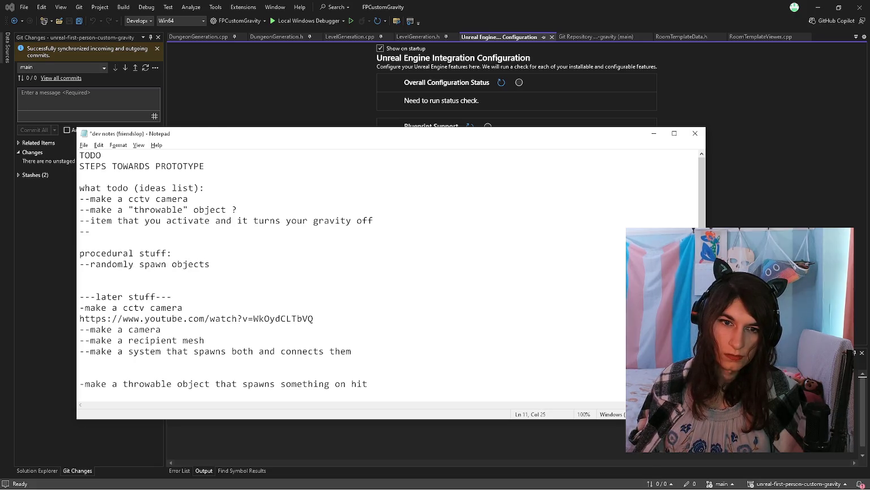
pyautogui.write('?')
pyautogui.press('Return')
pyautogui.write('--')
pyautogui.hotkey('ctrl', 's')
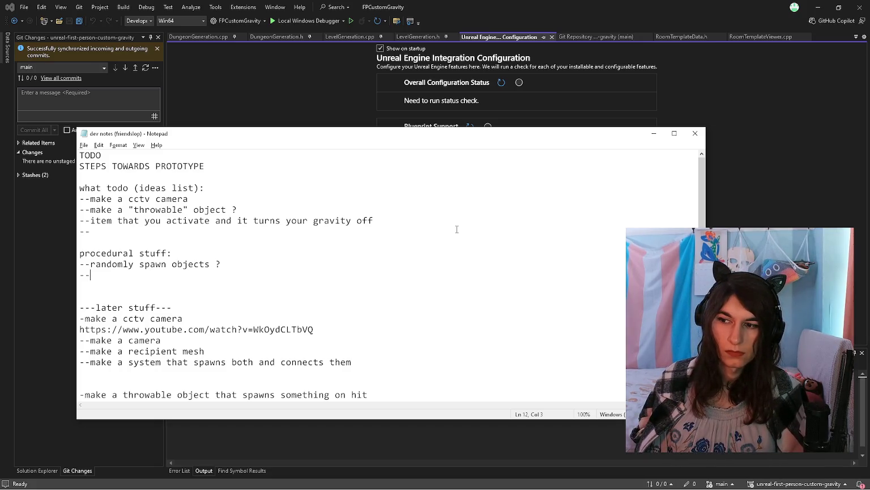
# Add the item 'start work on graphing the dungeon for lock & key mechanics (?)'.
pyautogui.write('st')
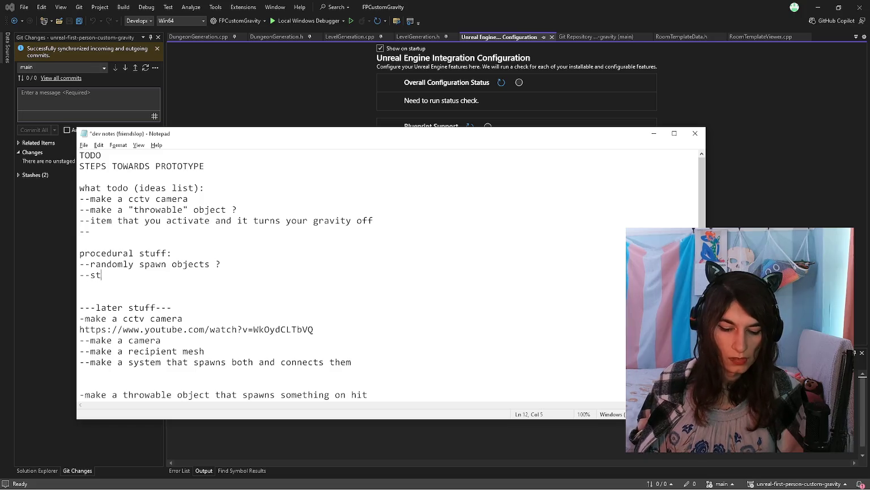
pyautogui.write('art work on graphing the dungeon for lock & k')
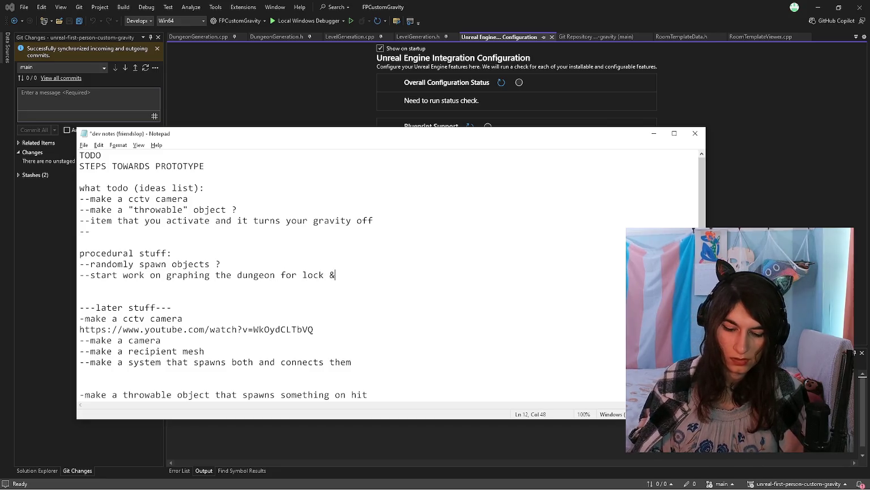
pyautogui.write('ey mechanics')
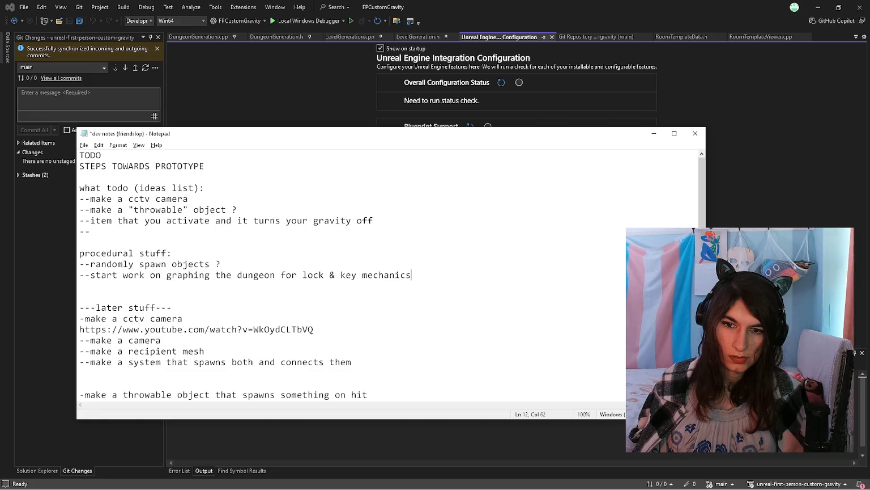
pyautogui.press('BackSpace')
pyautogui.press('BackSpace')
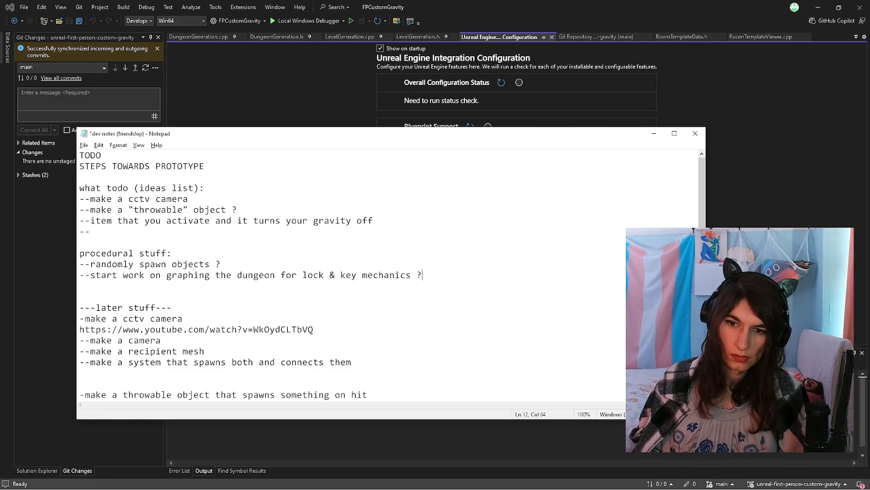
pyautogui.write('(?)')
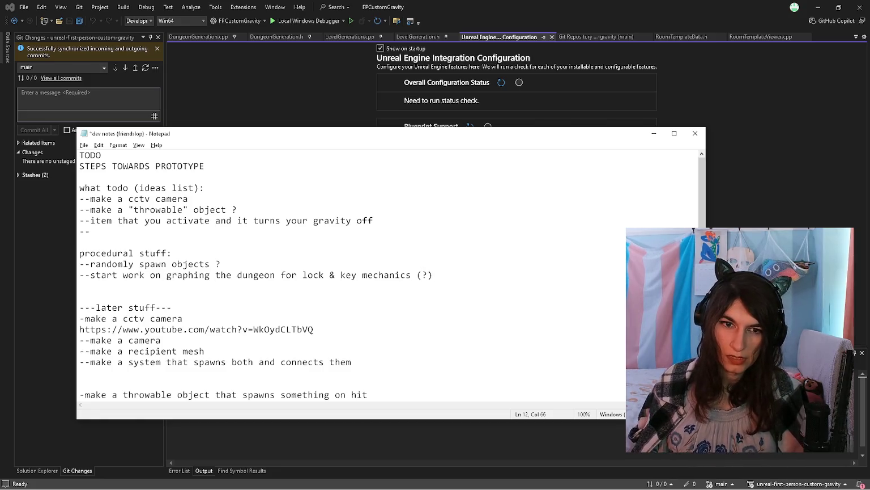
pyautogui.press('Return')
pyautogui.press('Up')
pyautogui.hotkey('shift', 'End')
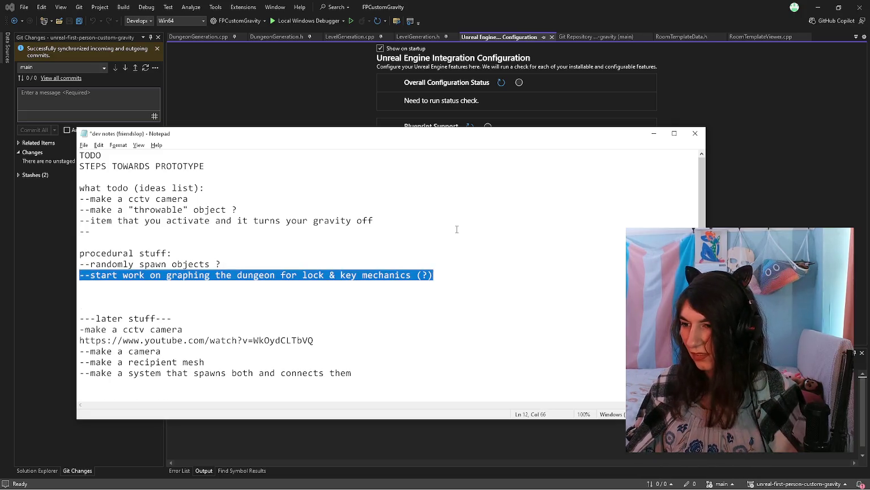
pyautogui.press('Down')
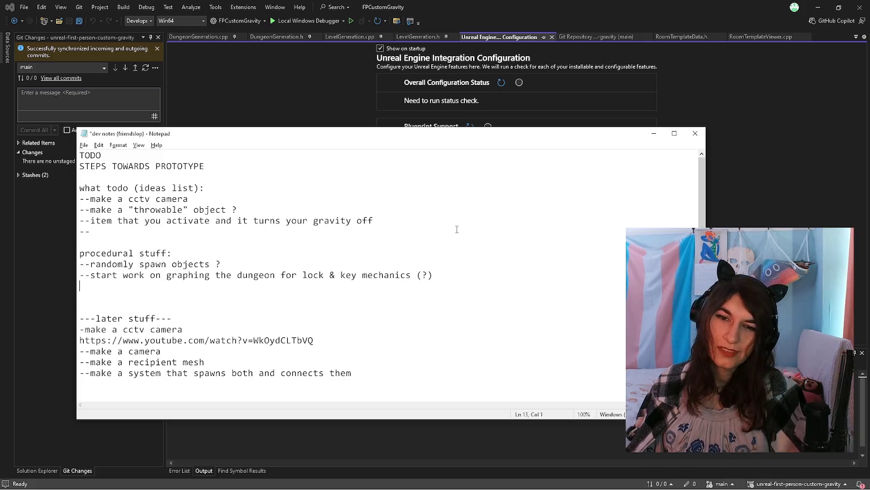
pyautogui.press('Up')
pyautogui.press('Up')
pyautogui.press('Up')
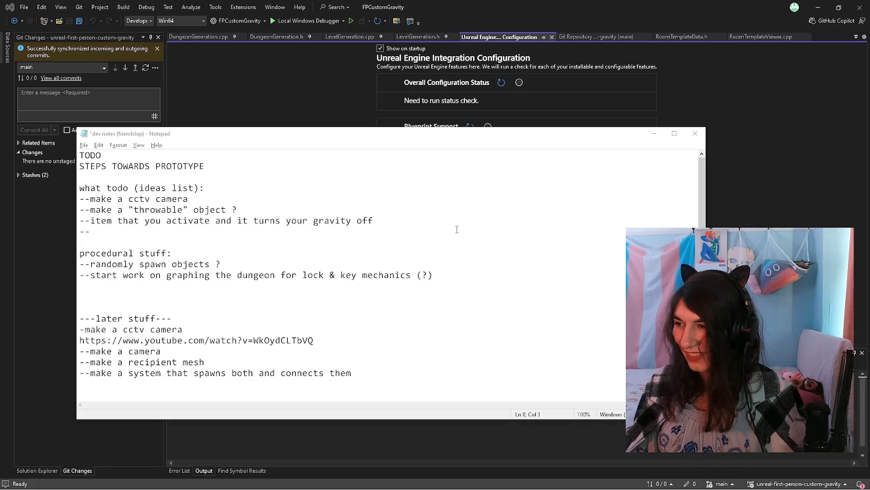
pyautogui.click(361, 266)
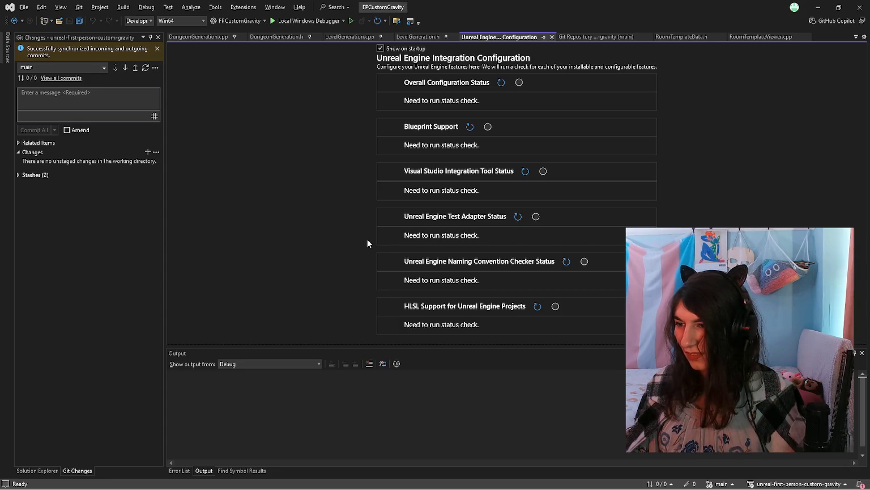
# Launch the project from Visual Studio, add a blank line in the notes, then return to Unreal.
pyautogui.click(301, 23)
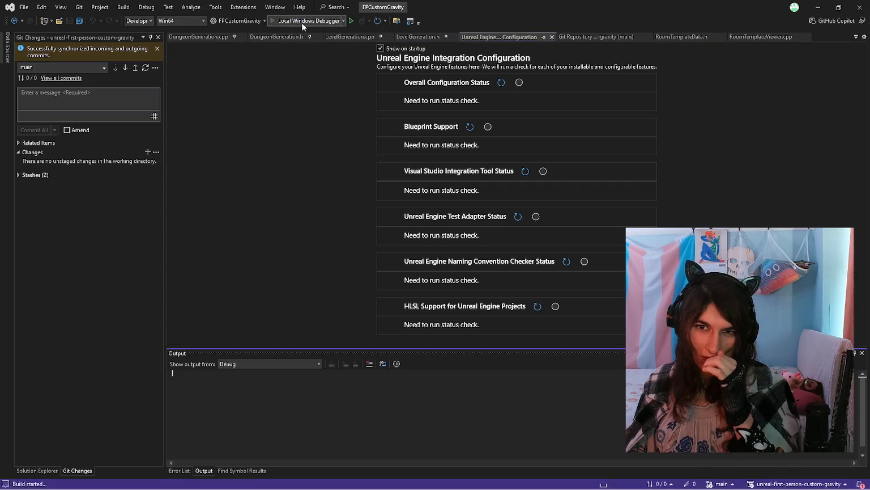
pyautogui.hotkey('alt', 'Tab')
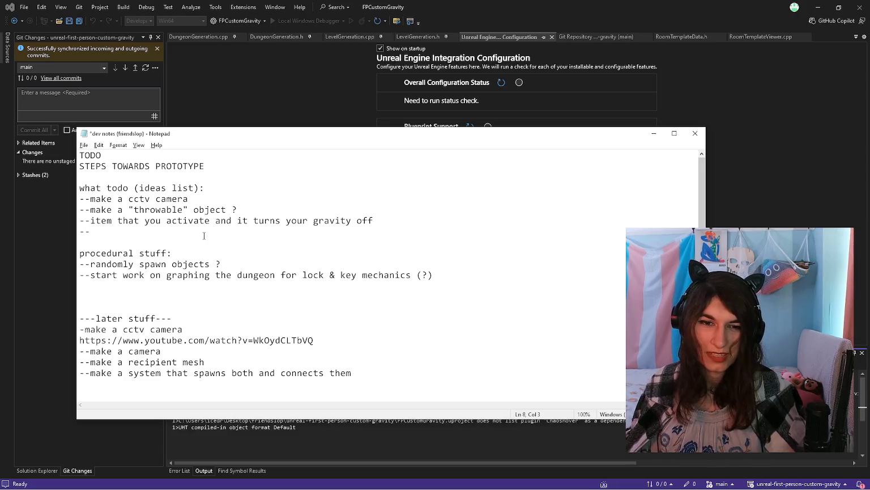
pyautogui.press('Return')
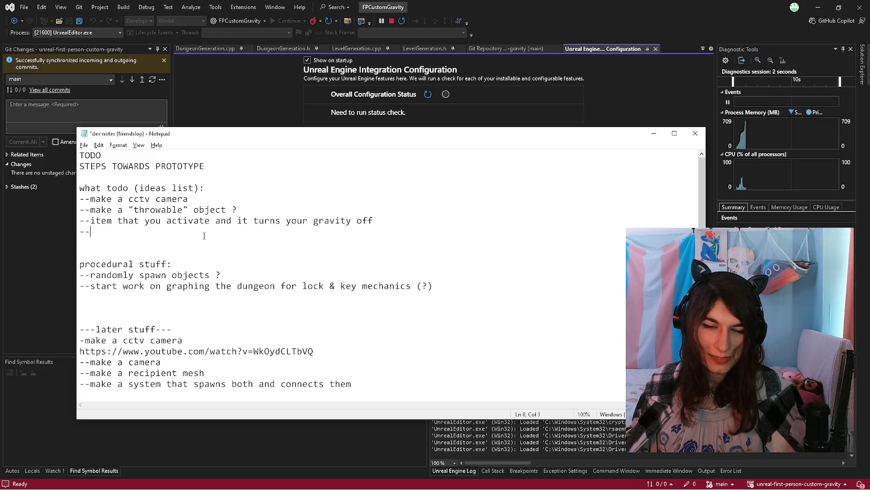
pyautogui.press('Down')
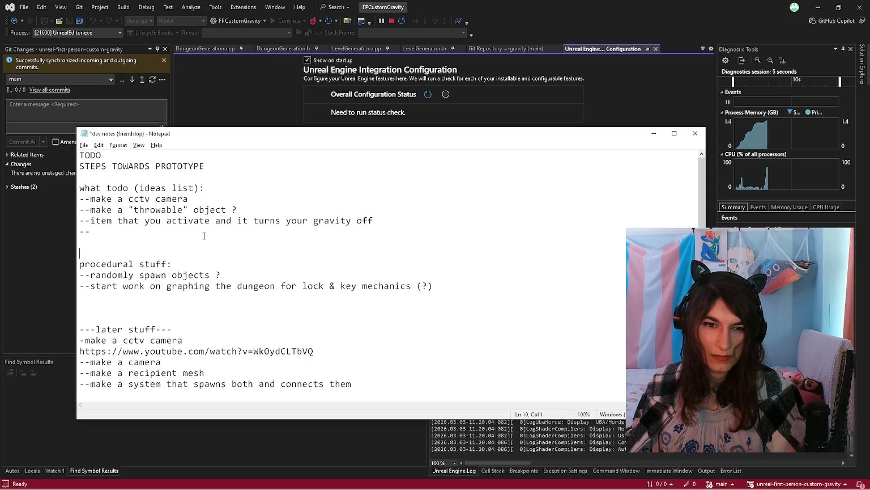
pyautogui.press('Down')
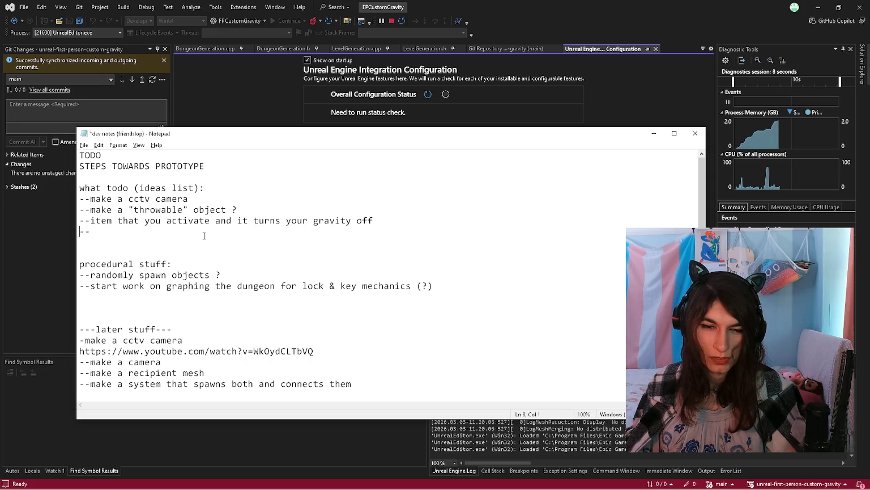
pyautogui.press('Up')
pyautogui.press('Up')
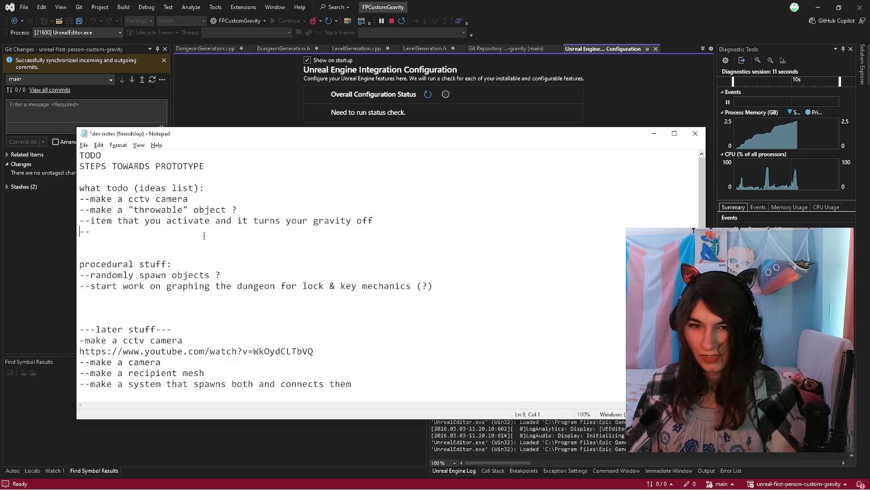
pyautogui.press('End')
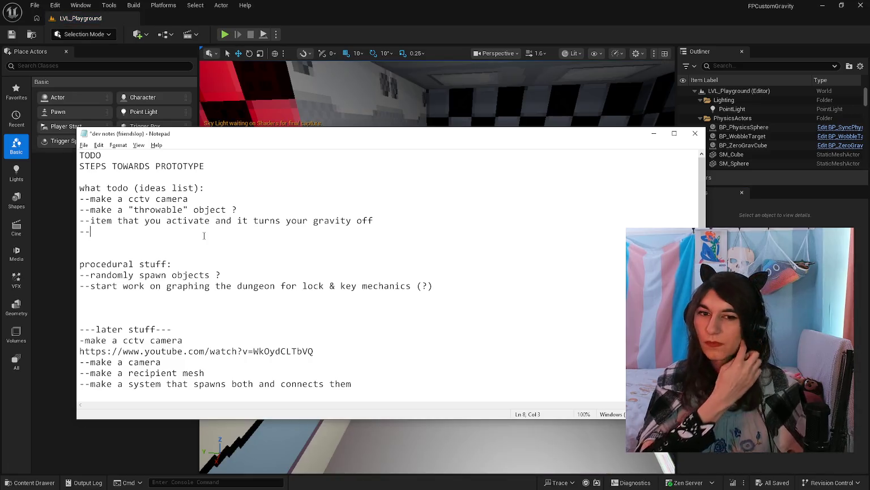
pyautogui.hotkey('alt', 'Tab')
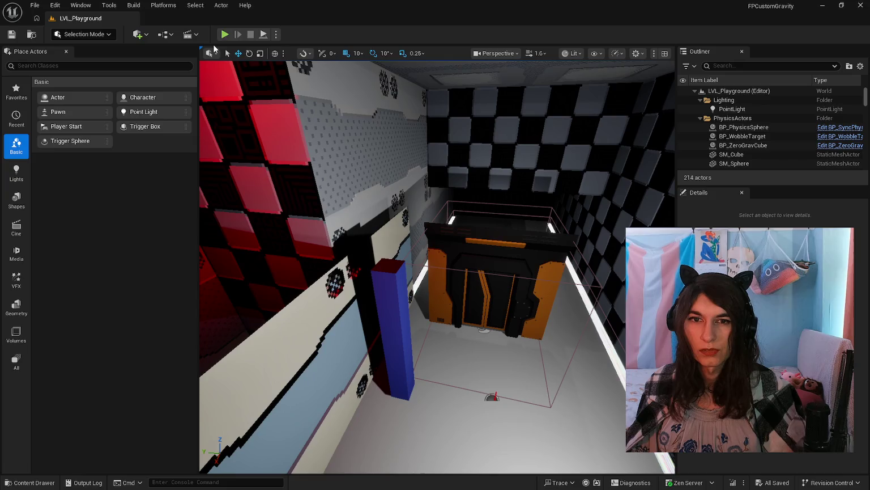
# Play-test LVL_Playground in the editor, glance at the dev notes, then stop the session.
pyautogui.hotkey('alt', 'p')
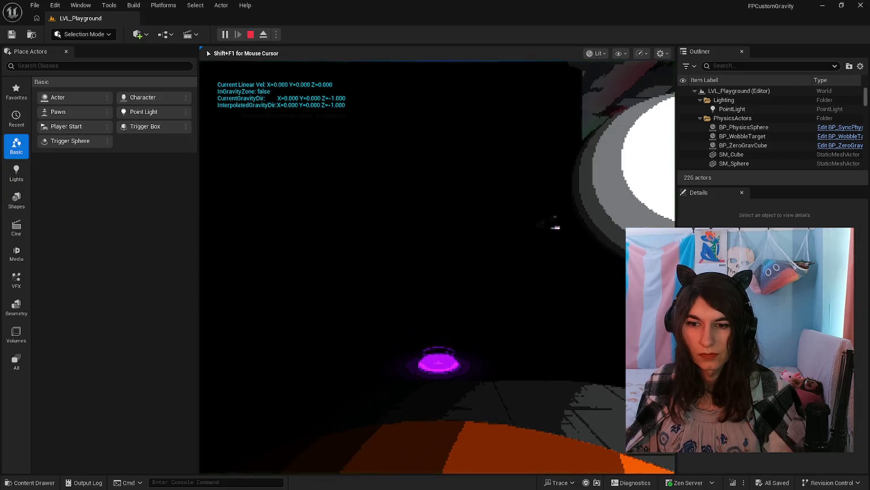
pyautogui.press('w')
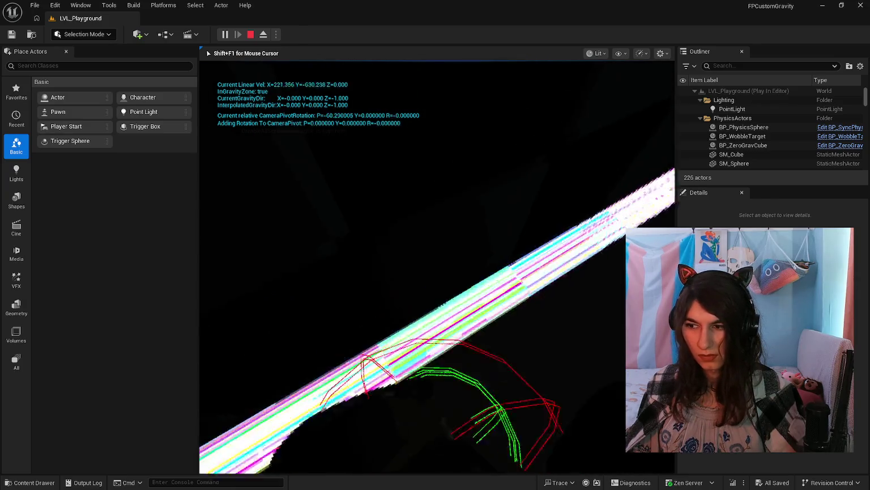
pyautogui.hotkey('alt', 'Tab')
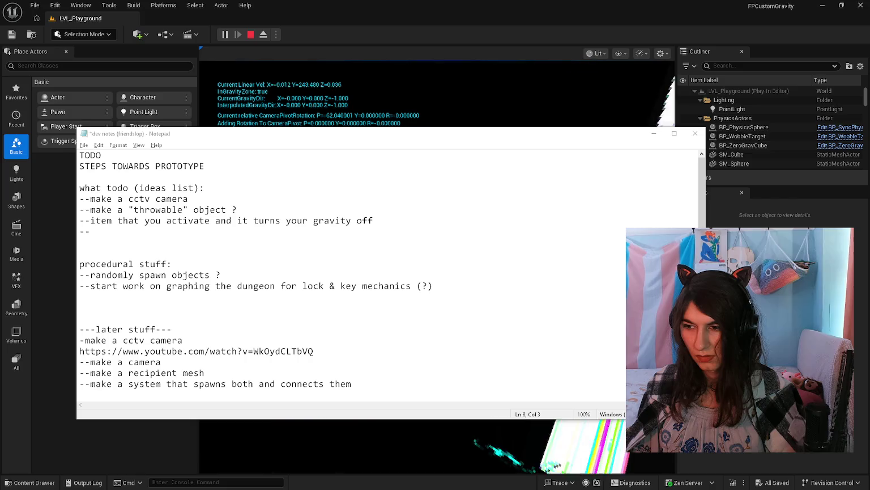
pyautogui.hotkey('alt', 'Tab')
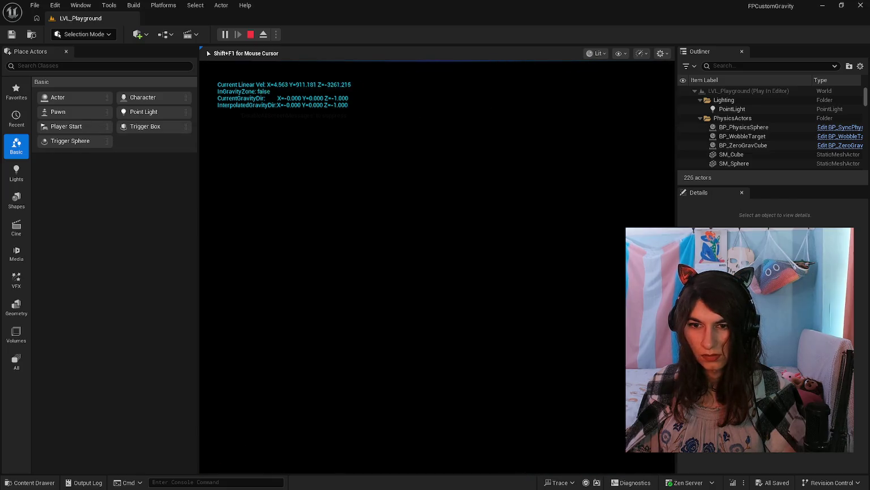
pyautogui.press('Escape')
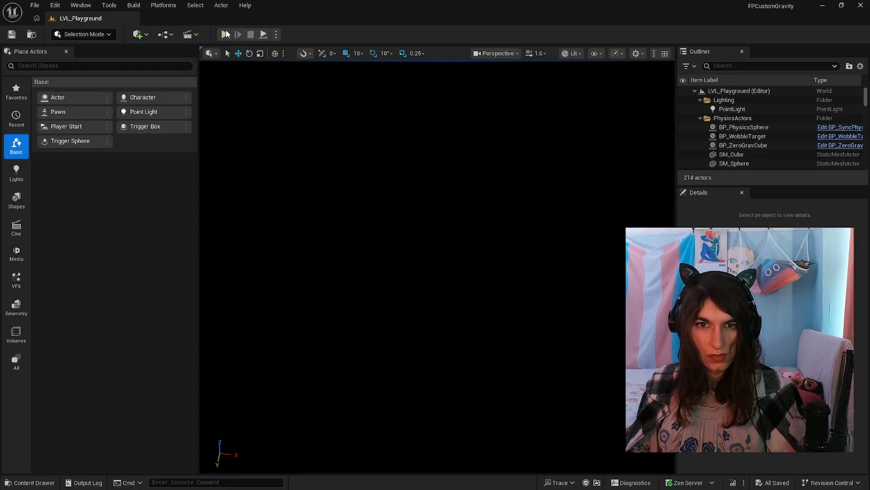
# Browse the LevelPrototyping LVL_ assets in the Content Drawer, then switch to enclose.horse in Firefox.
pyautogui.click(16, 482)
pyautogui.scroll(-3, 470, 448)
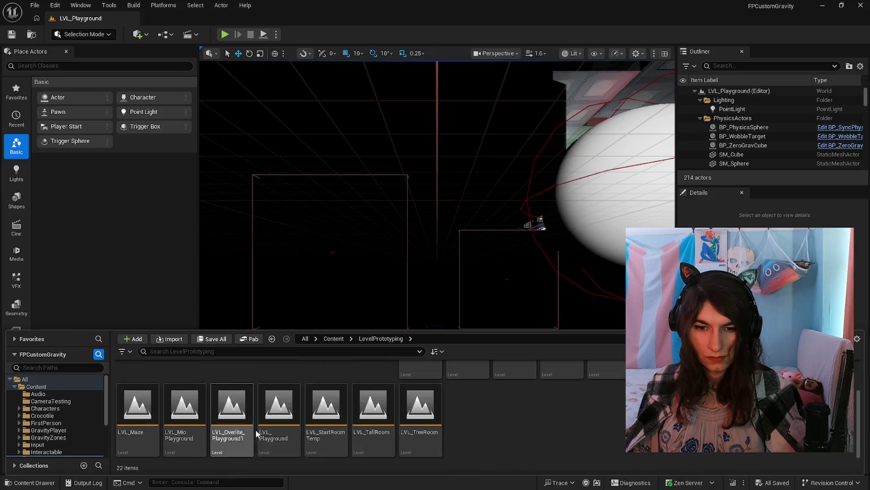
pyautogui.scroll(2, 514, 419)
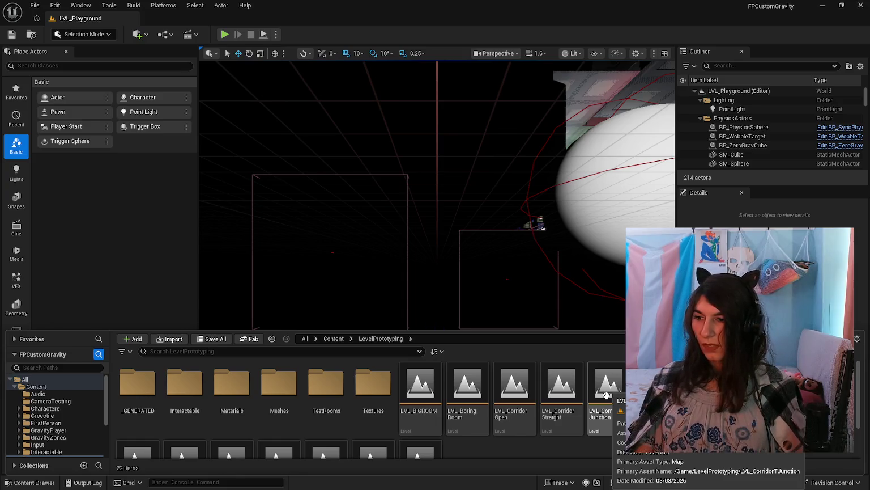
pyautogui.scroll(-2, 562, 424)
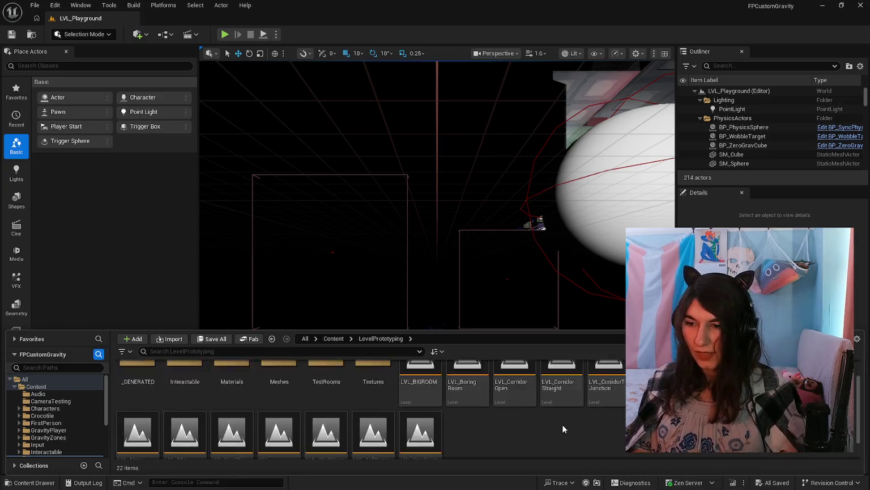
pyautogui.scroll(2, 562, 423)
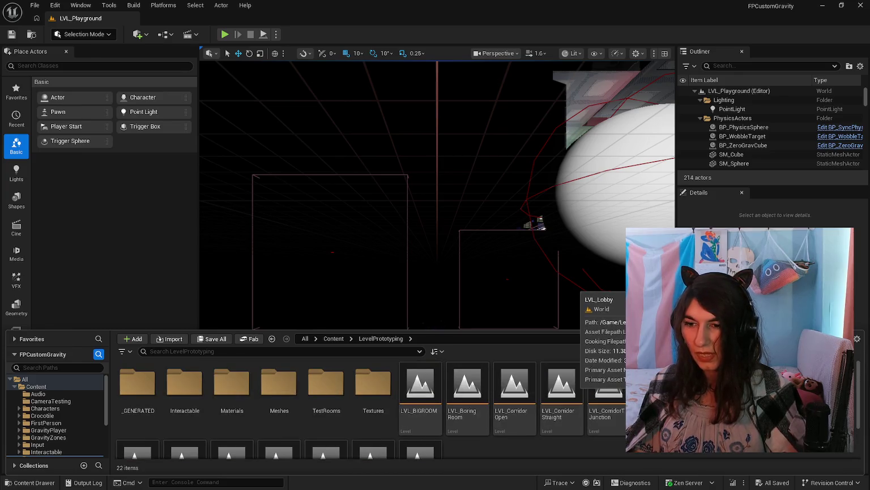
pyautogui.scroll(-2, 368, 405)
pyautogui.scroll(2, 368, 405)
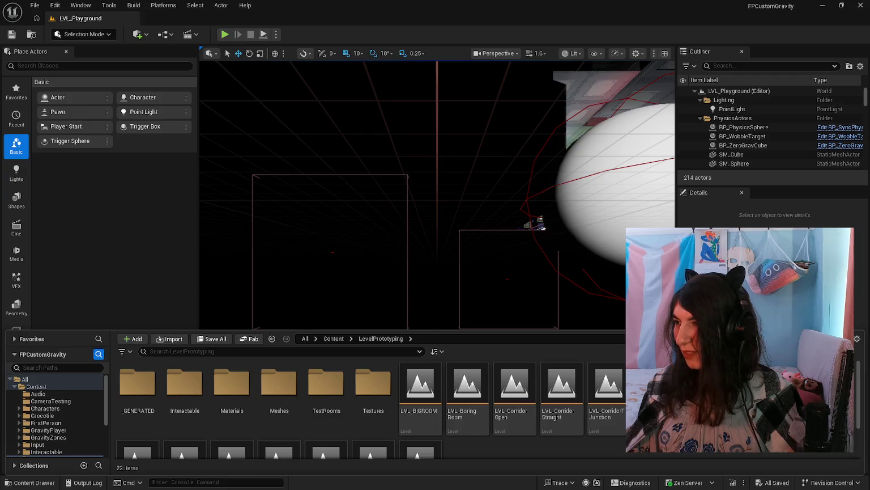
pyautogui.hotkey('alt', 'Tab')
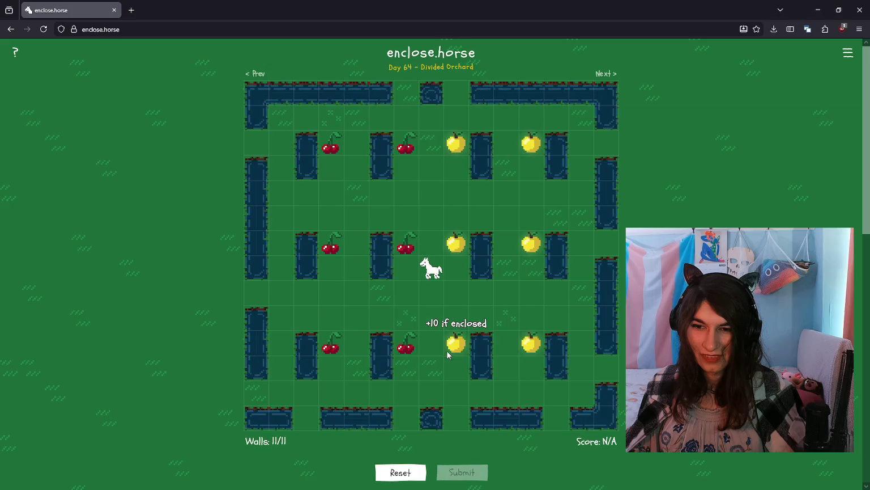
# Block all the board's edge gaps using the 11 walls.
pyautogui.click(406, 418)
pyautogui.click(309, 419)
pyautogui.click(256, 388)
pyautogui.click(256, 288)
pyautogui.click(260, 139)
pyautogui.click(405, 93)
pyautogui.click(455, 91)
pyautogui.click(605, 131)
pyautogui.click(607, 241)
pyautogui.click(605, 357)
pyautogui.click(557, 416)
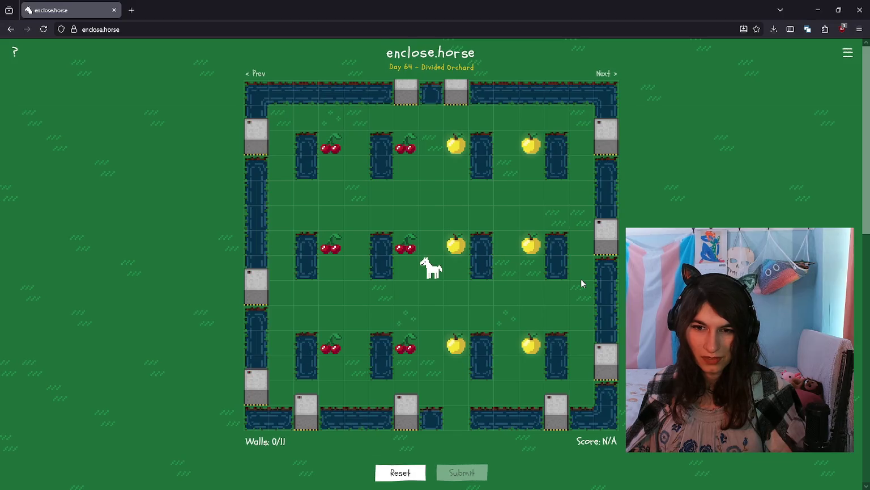
# Move the left-edge walls into an inner wall line between the left fruit columns.
pyautogui.click(305, 396)
pyautogui.click(257, 391)
pyautogui.click(256, 286)
pyautogui.click(258, 139)
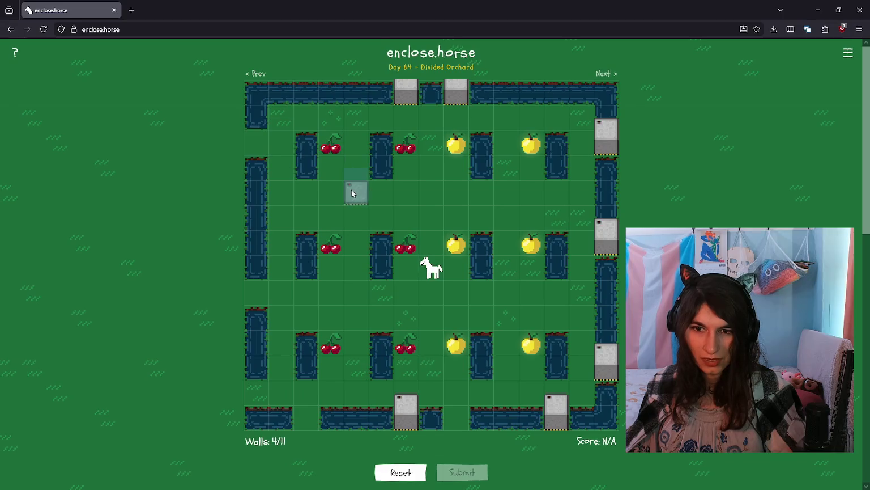
pyautogui.moveTo(363, 323); pyautogui.dragTo(356, 293)
pyautogui.click(406, 420)
pyautogui.click(406, 393)
pyautogui.click(396, 118)
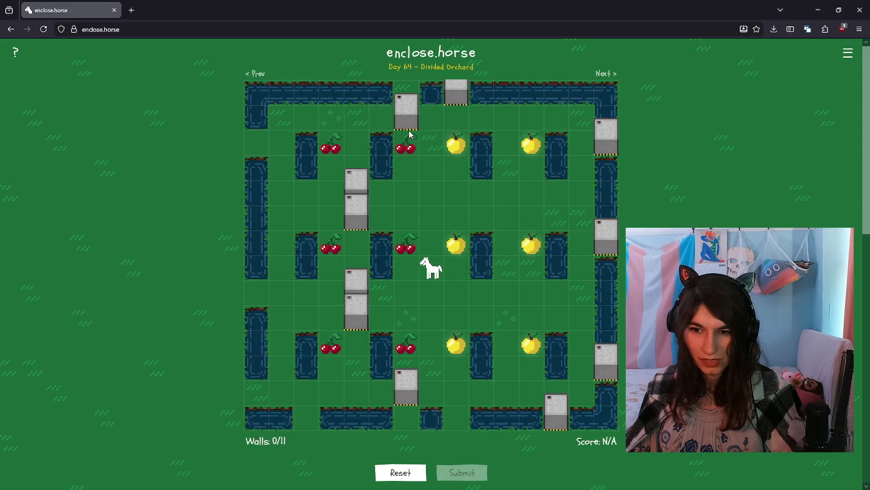
# Rework the bottom walls and shift the right-edge walls one column inward.
pyautogui.click(556, 422)
pyautogui.click(456, 413)
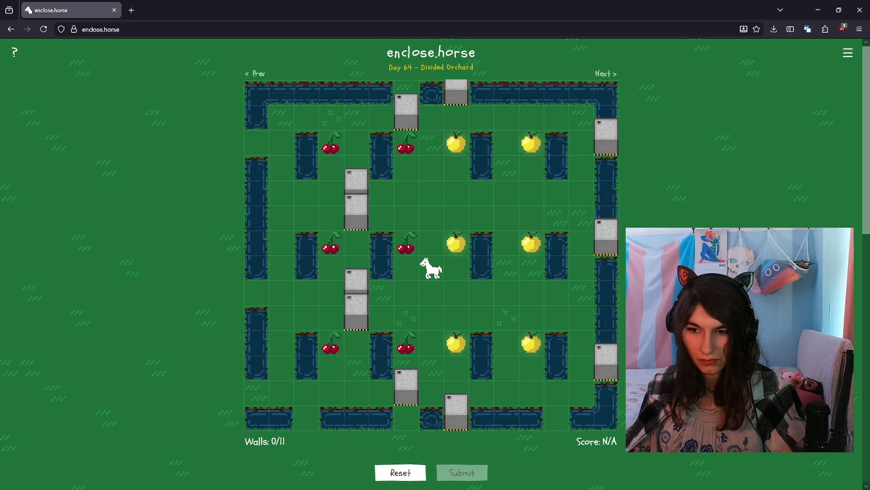
pyautogui.click(566, 385)
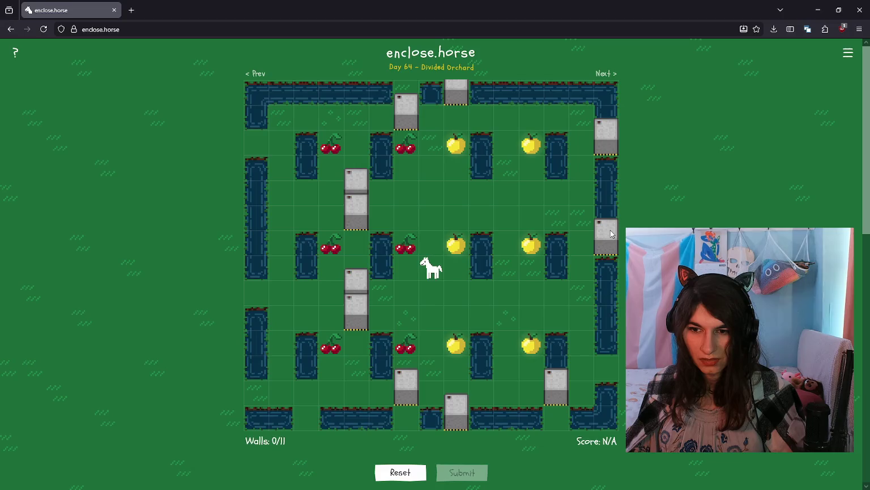
pyautogui.click(460, 103)
pyautogui.click(460, 103)
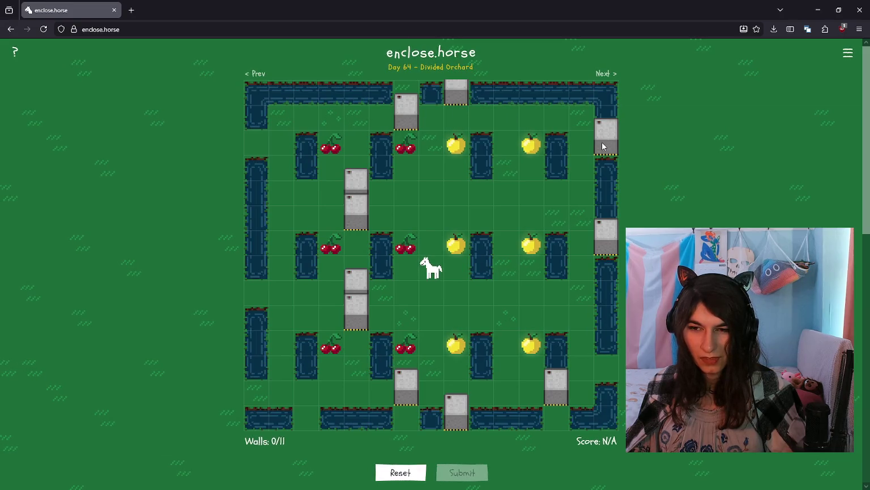
pyautogui.click(603, 249)
pyautogui.click(581, 310)
pyautogui.click(582, 214)
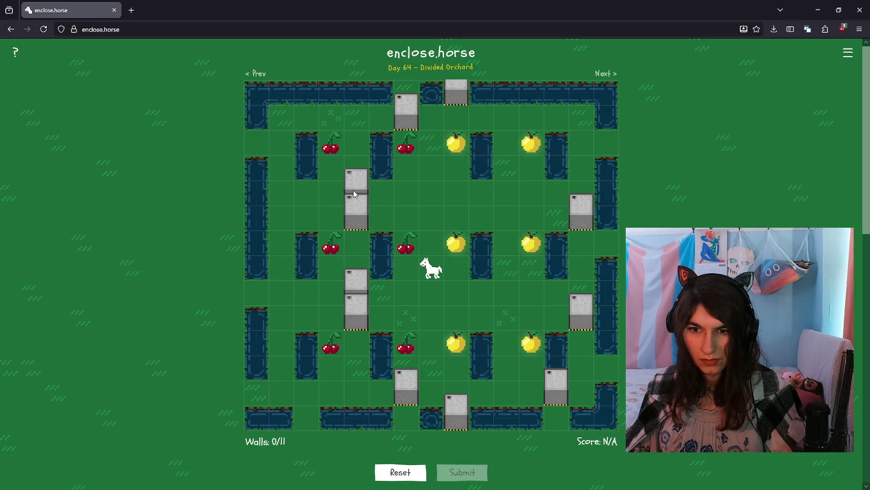
# Reposition walls around the middle-left cherry, the top apples and the right middle apple.
pyautogui.click(356, 211)
pyautogui.click(406, 211)
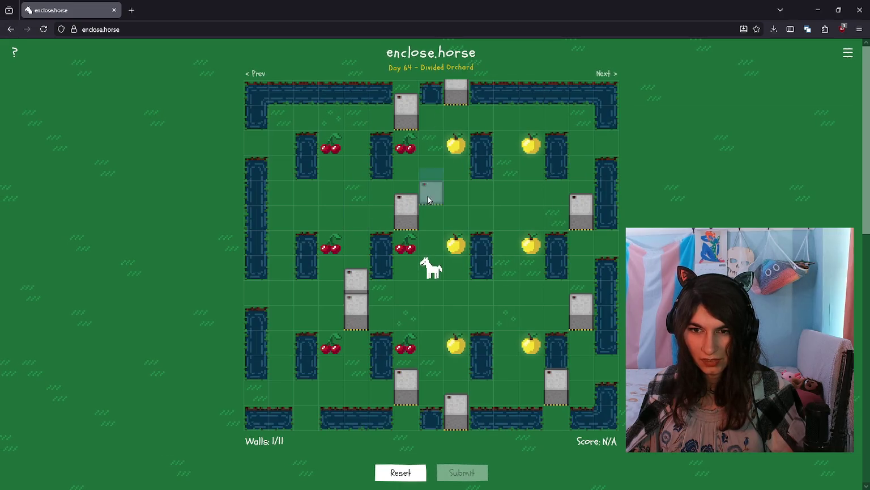
pyautogui.click(403, 108)
pyautogui.click(456, 161)
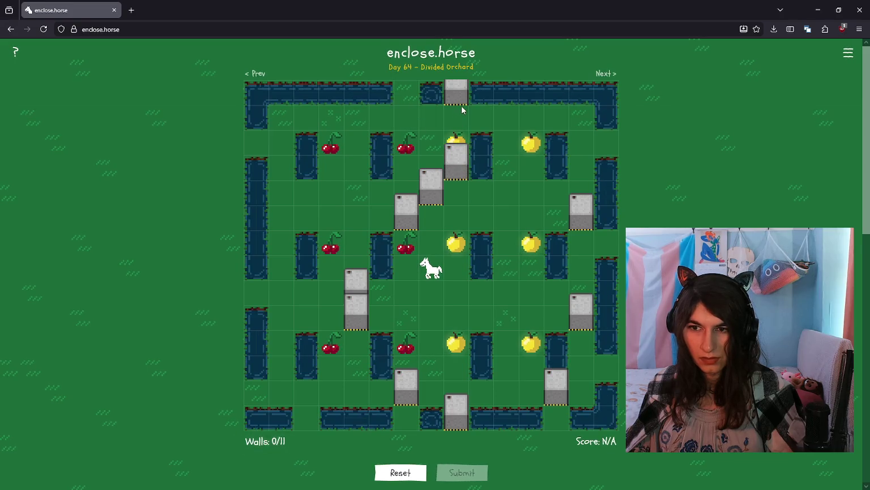
pyautogui.click(506, 113)
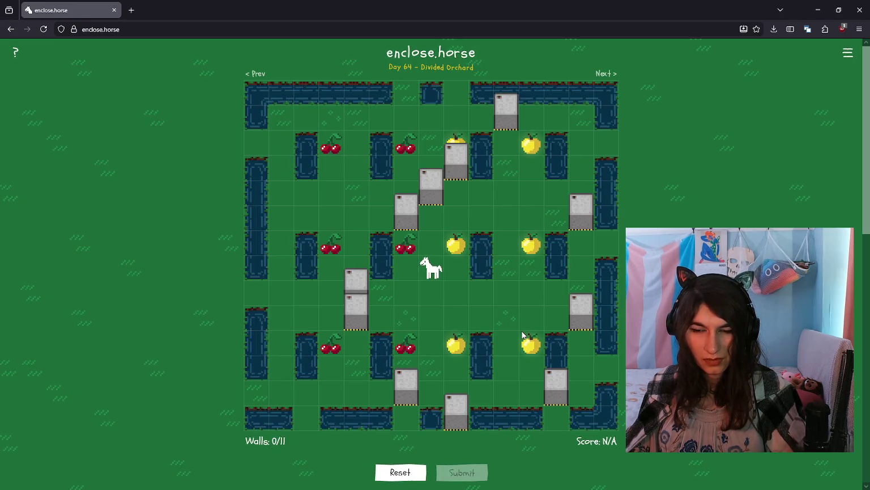
pyautogui.click(460, 214)
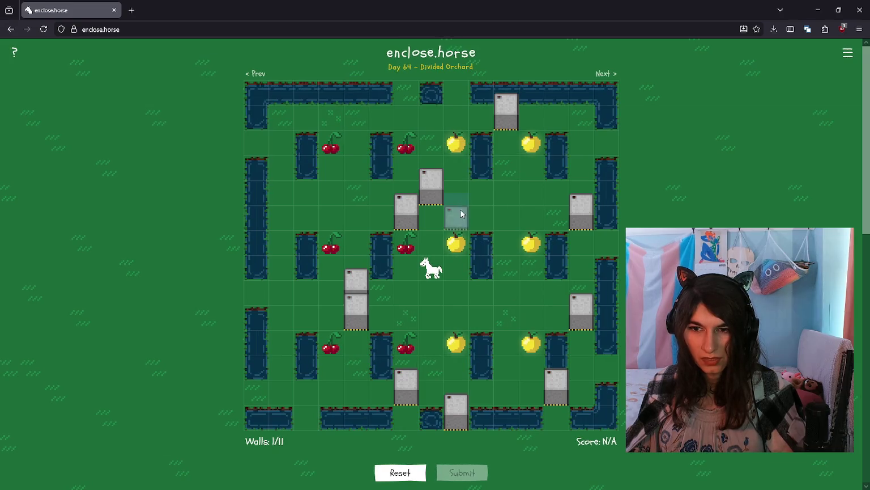
pyautogui.click(506, 119)
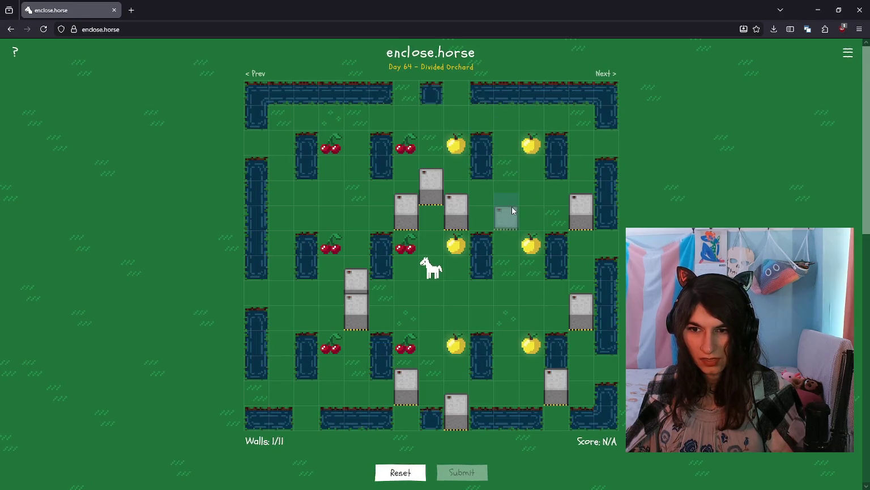
pyautogui.click(581, 212)
pyautogui.click(536, 221)
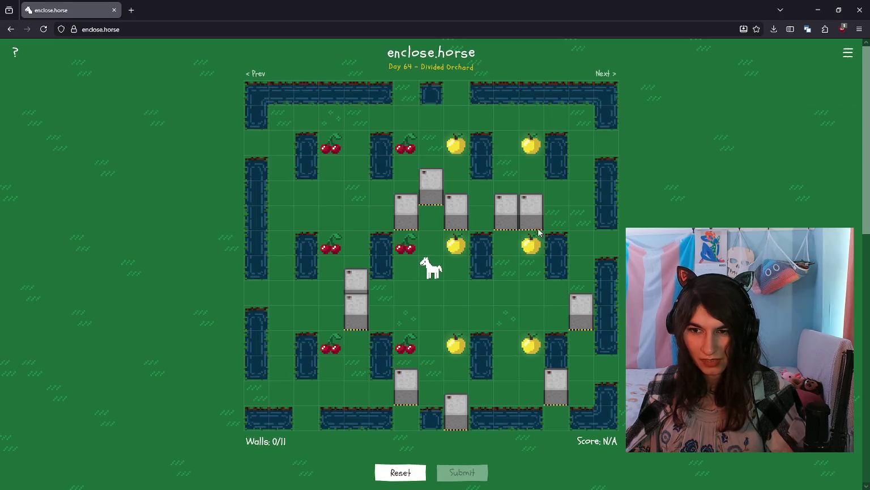
pyautogui.click(581, 218)
# Build a wall row above the middle apples and place the final walls enclosing the horse.
pyautogui.click(459, 214)
pyautogui.click(456, 163)
pyautogui.click(506, 212)
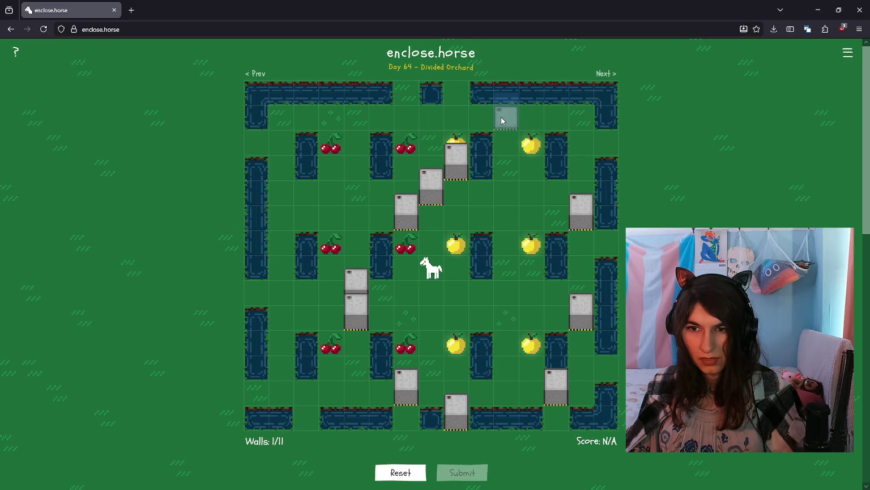
pyautogui.click(456, 218)
pyautogui.click(462, 177)
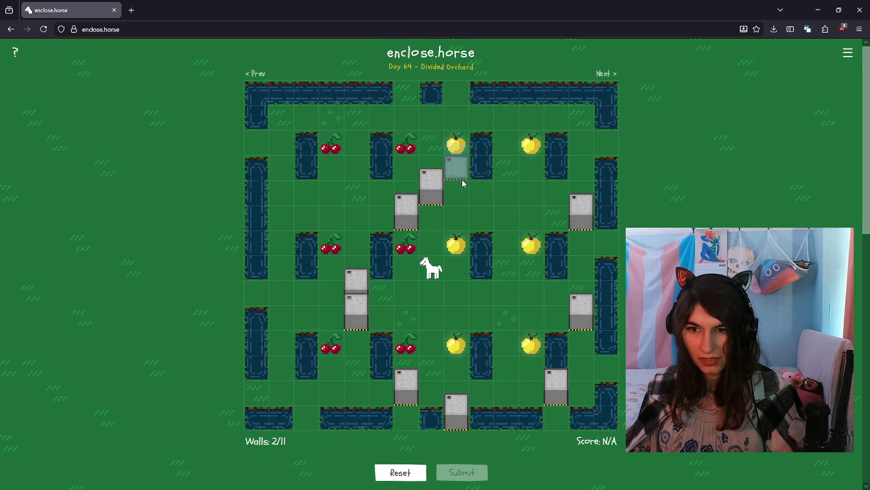
pyautogui.click(532, 224)
pyautogui.click(581, 216)
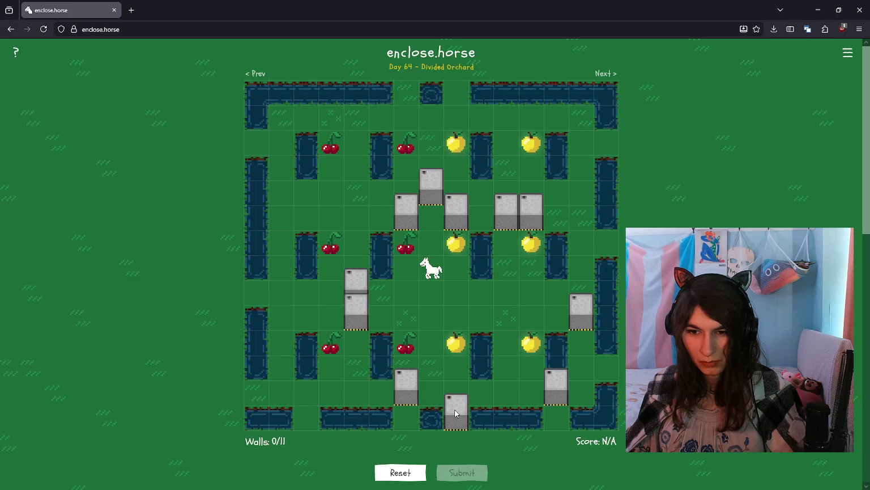
pyautogui.click(557, 395)
pyautogui.click(506, 321)
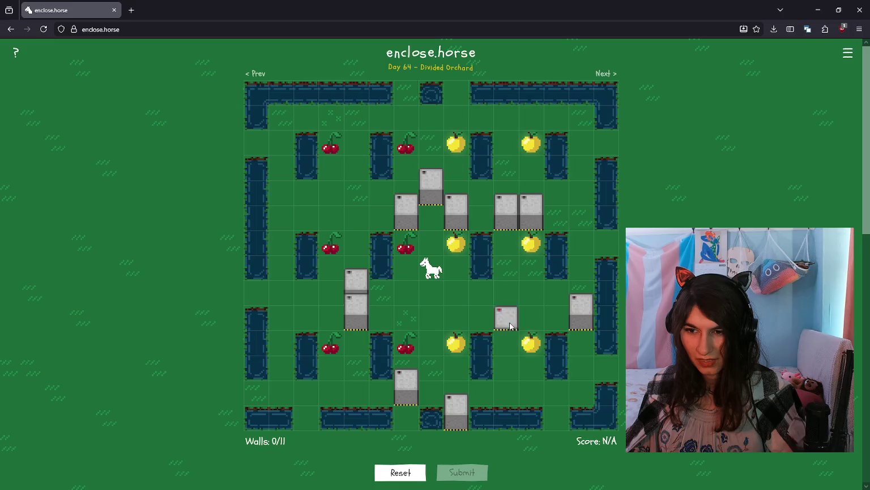
pyautogui.click(533, 290)
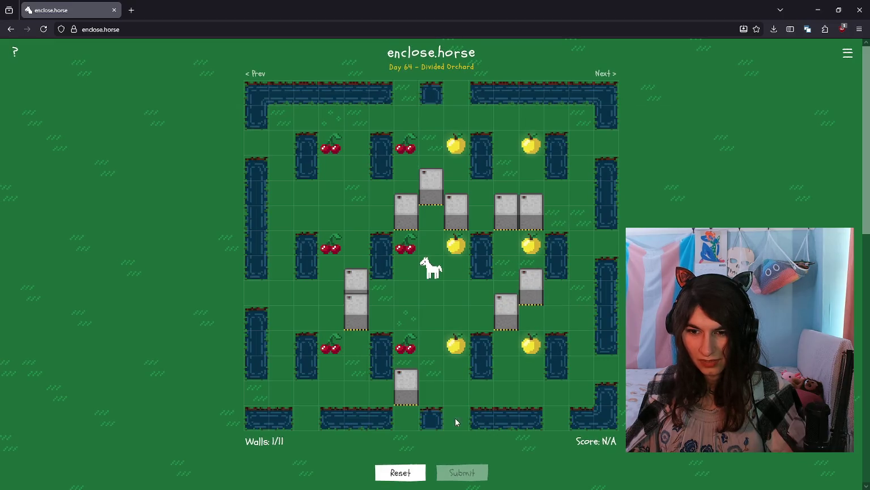
pyautogui.click(455, 418)
pyautogui.click(458, 396)
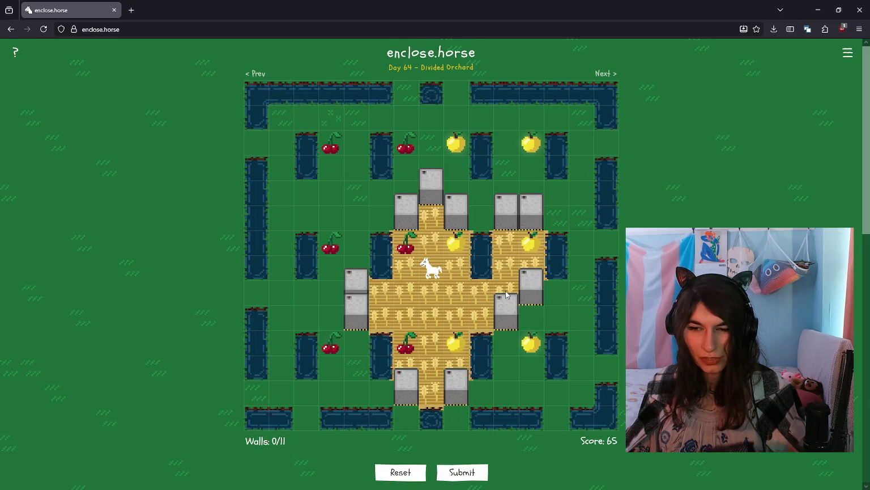
# Rearrange and take down the walls above the middle apples to try a larger pen.
pyautogui.click(505, 216)
pyautogui.click(506, 181)
pyautogui.click(453, 212)
pyautogui.click(455, 169)
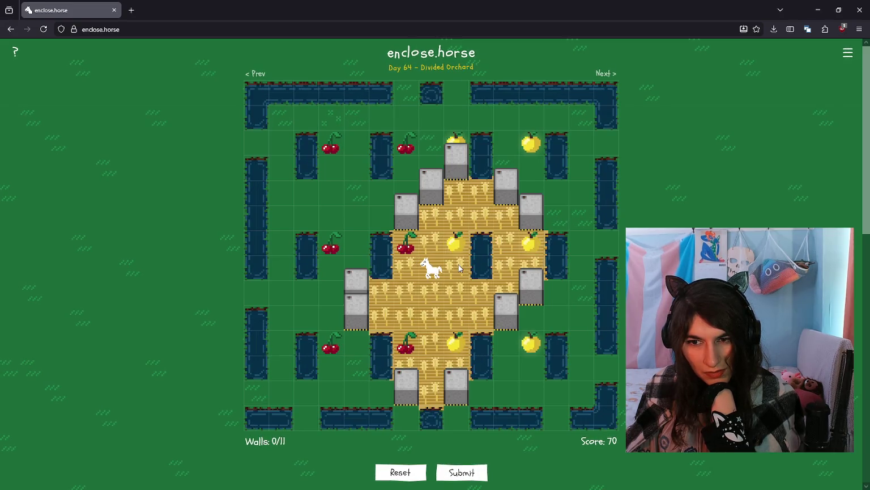
pyautogui.click(455, 165)
pyautogui.click(457, 212)
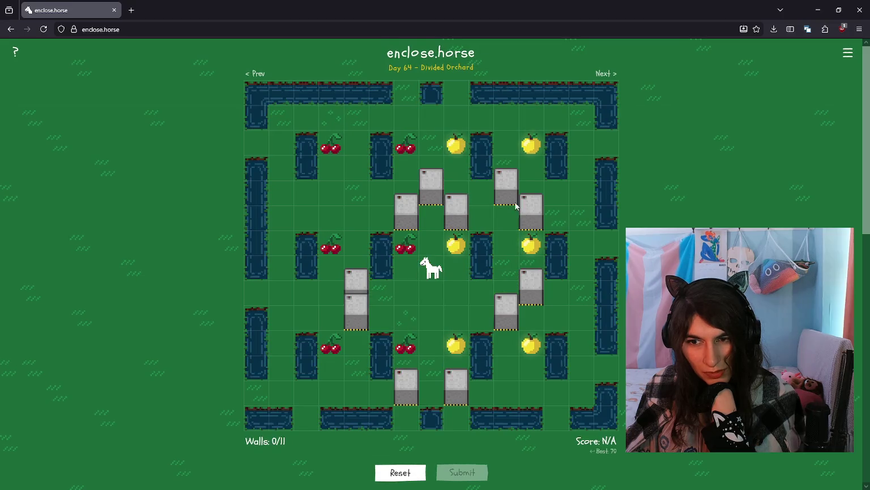
# Shift the walls near the right-hand apple and close the pen at the bottom right.
pyautogui.click(531, 287)
pyautogui.click(511, 300)
pyautogui.click(506, 260)
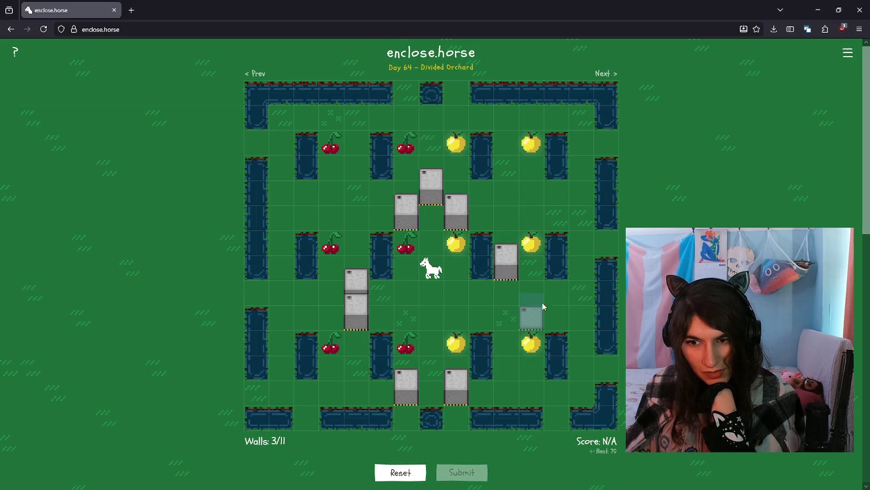
pyautogui.click(532, 300)
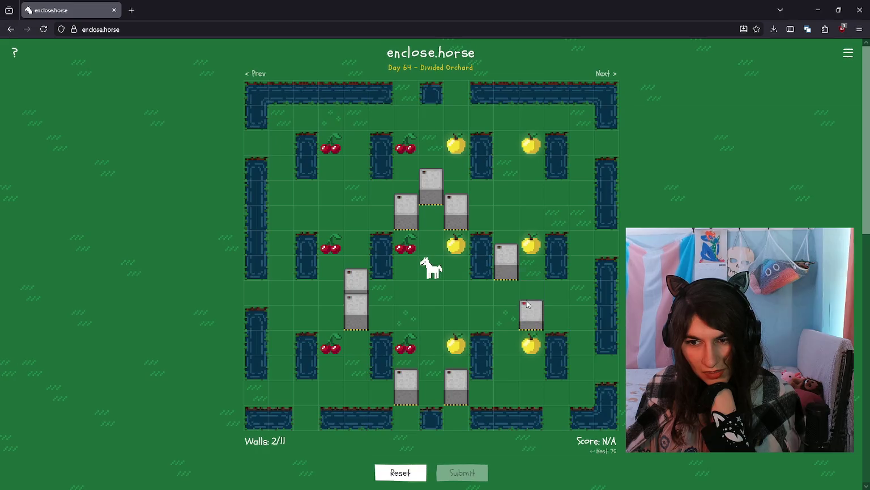
pyautogui.click(508, 289)
pyautogui.click(561, 400)
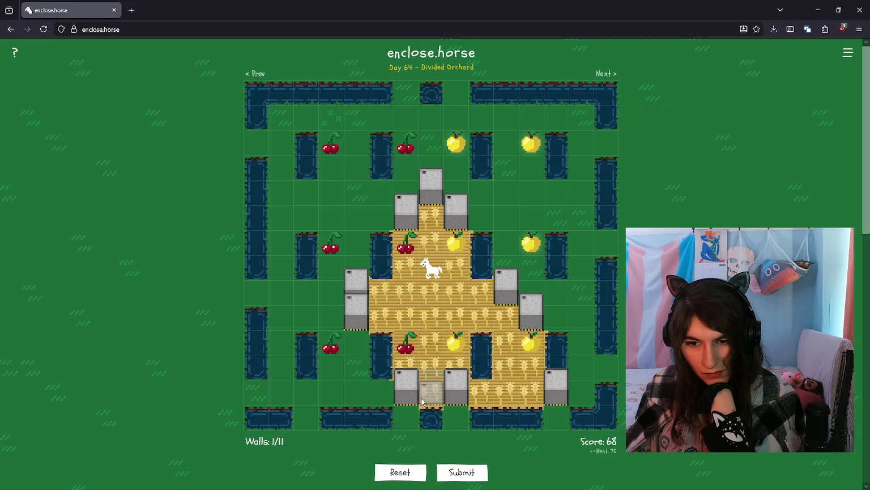
# Widen the pen leftward and seal it around the lower cherries.
pyautogui.click(354, 312)
pyautogui.click(332, 312)
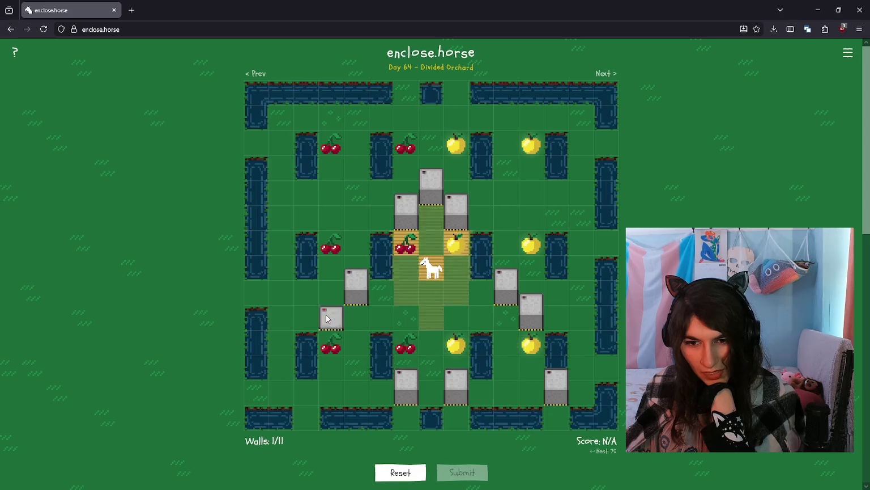
pyautogui.click(411, 397)
pyautogui.click(407, 417)
pyautogui.click(307, 400)
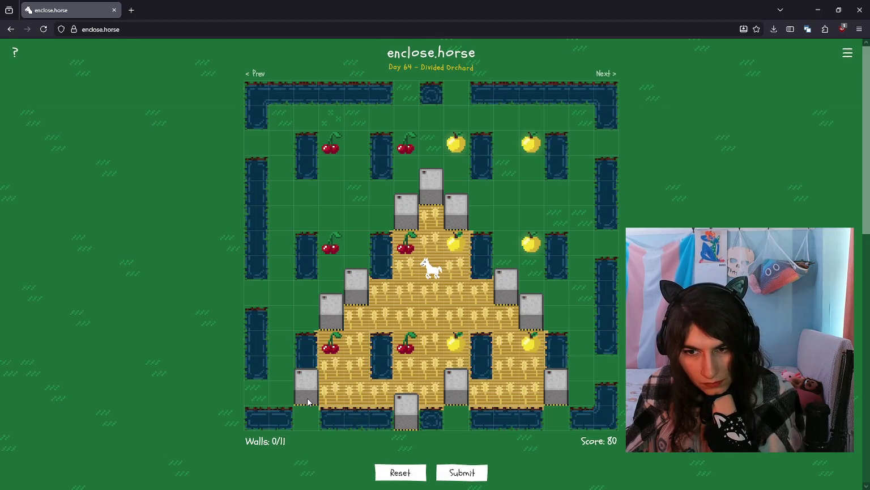
# Reset the board and wall off the upper orchard around the horse for a score of 85.
pyautogui.click(400, 472)
pyautogui.click(406, 290)
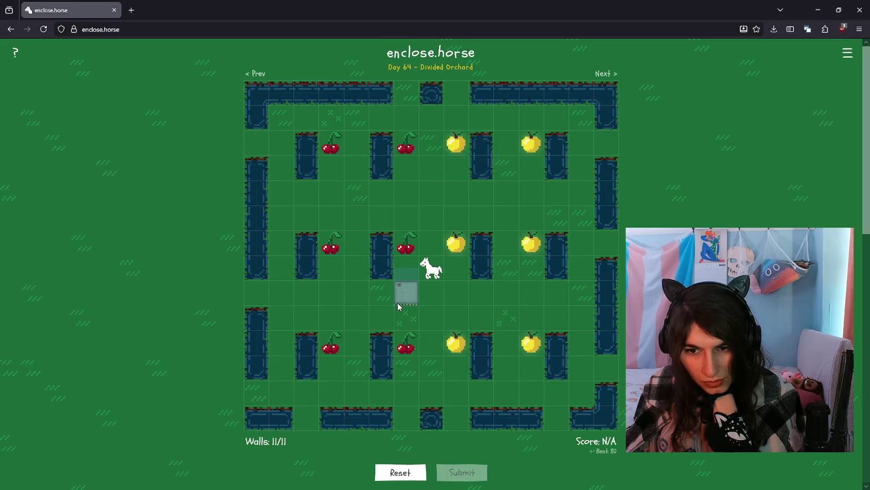
pyautogui.click(430, 316)
pyautogui.click(456, 296)
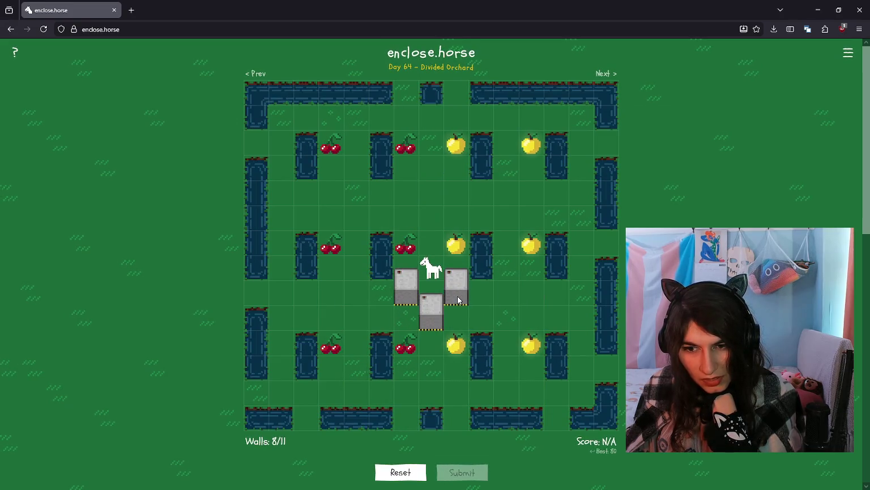
pyautogui.click(347, 226)
pyautogui.click(332, 190)
pyautogui.click(279, 140)
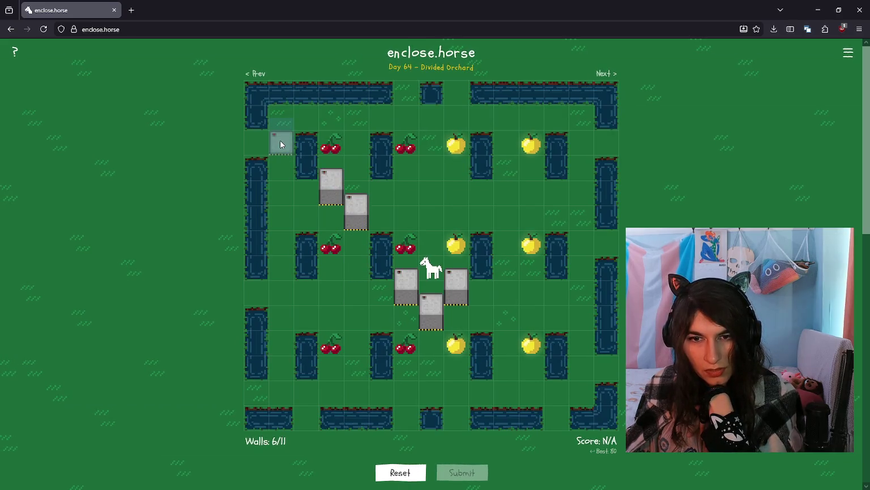
pyautogui.click(581, 139)
pyautogui.click(501, 221)
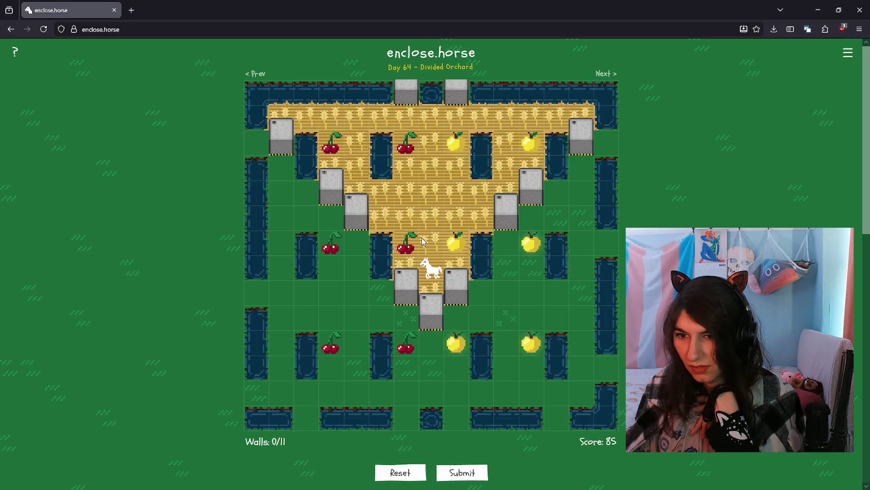
# Cycle through the horse's remarks, screenshot a quip, then remove the wall below the horse.
pyautogui.click(433, 273)
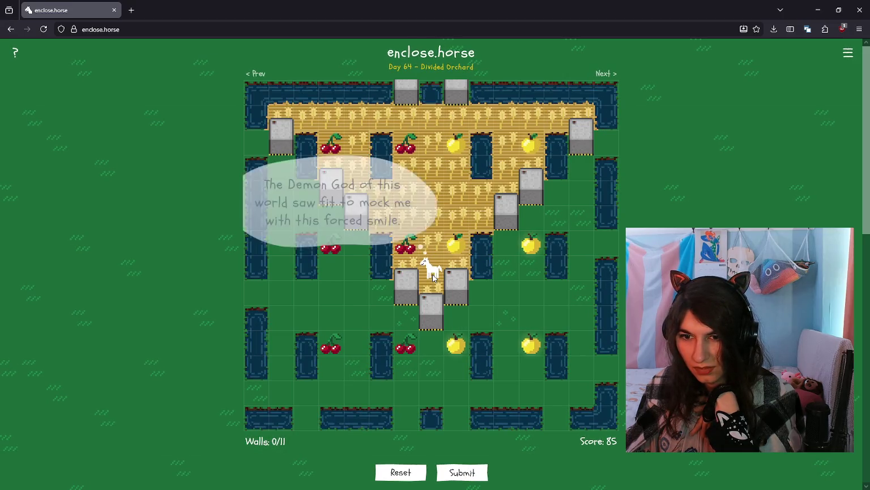
pyautogui.click(433, 273)
pyautogui.click(432, 274)
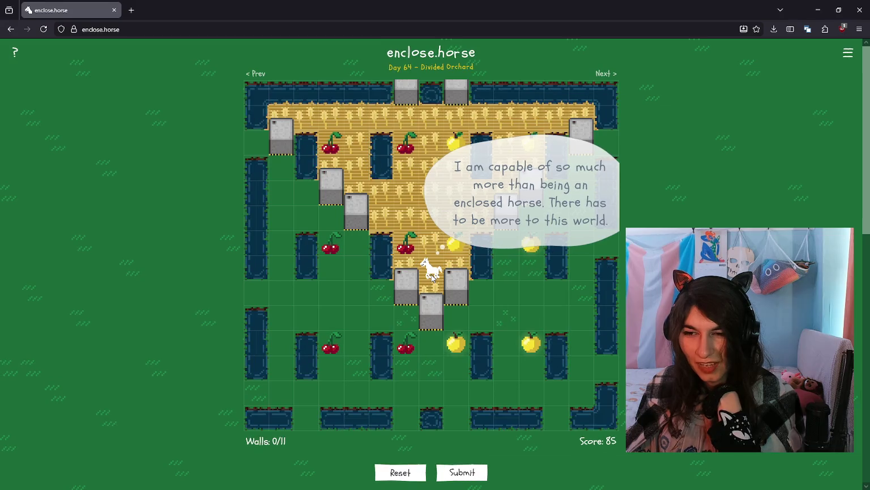
pyautogui.click(433, 276)
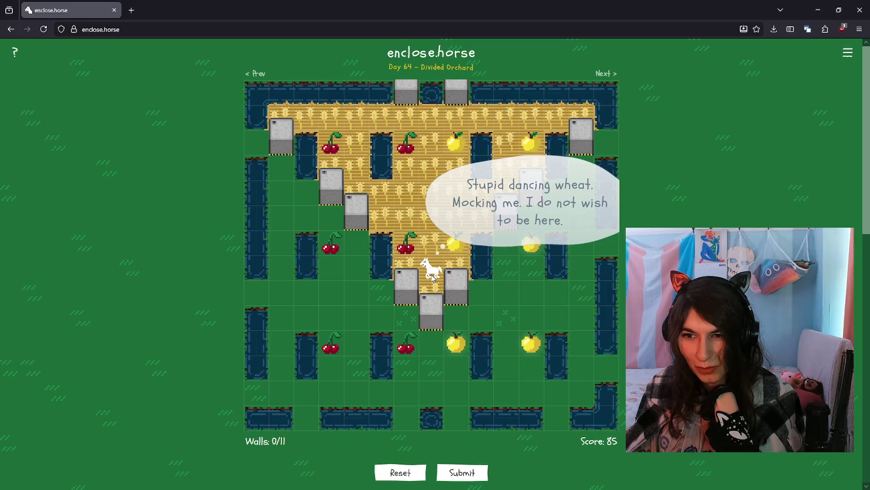
pyautogui.click(433, 275)
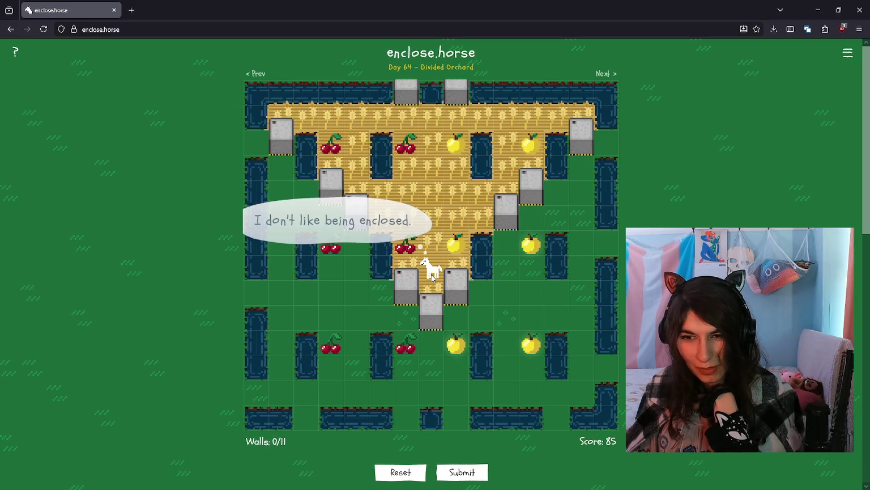
pyautogui.click(433, 275)
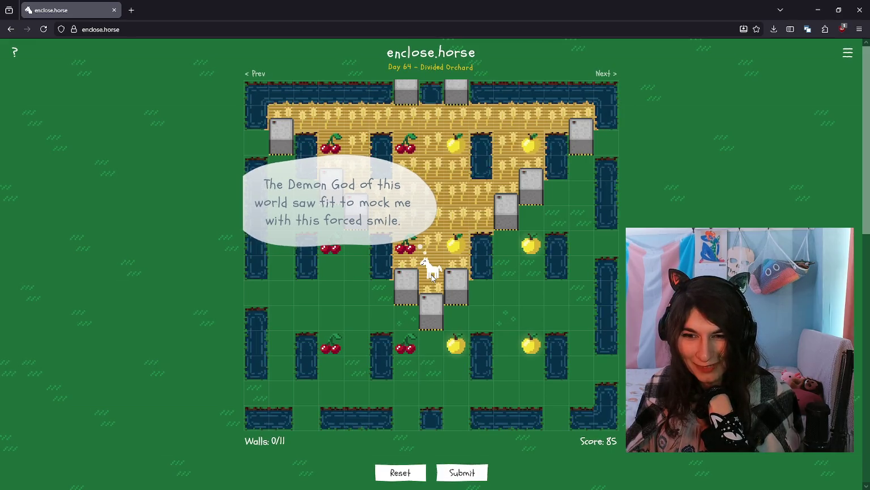
pyautogui.click(432, 275)
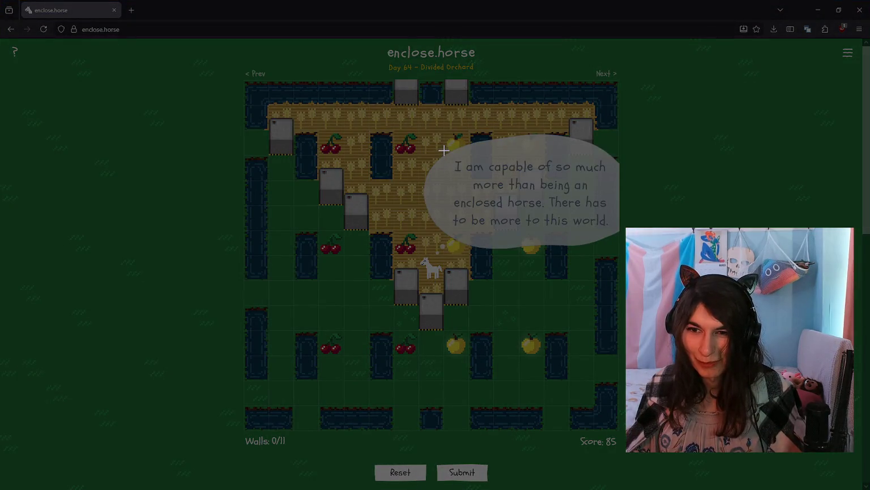
pyautogui.moveTo(407, 145)
pyautogui.mouseDown()
pyautogui.moveTo(650, 308)
pyautogui.moveTo(615, 280)
pyautogui.mouseUp()
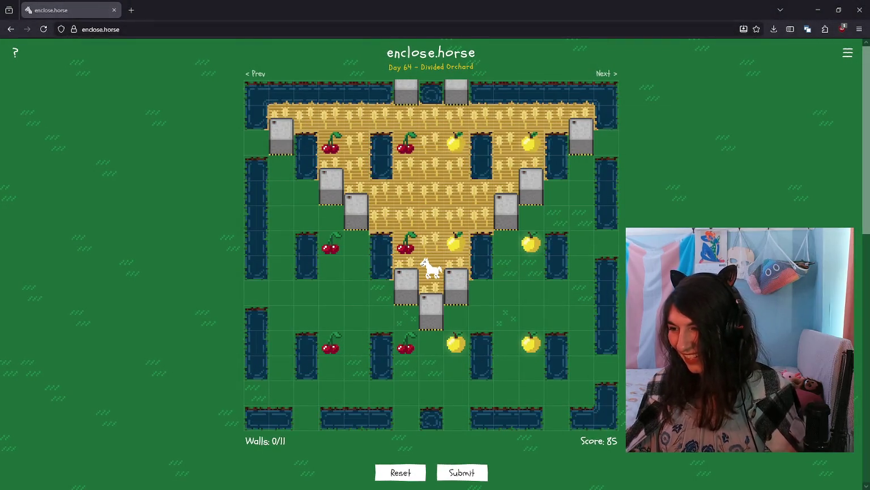
pyautogui.click(456, 283)
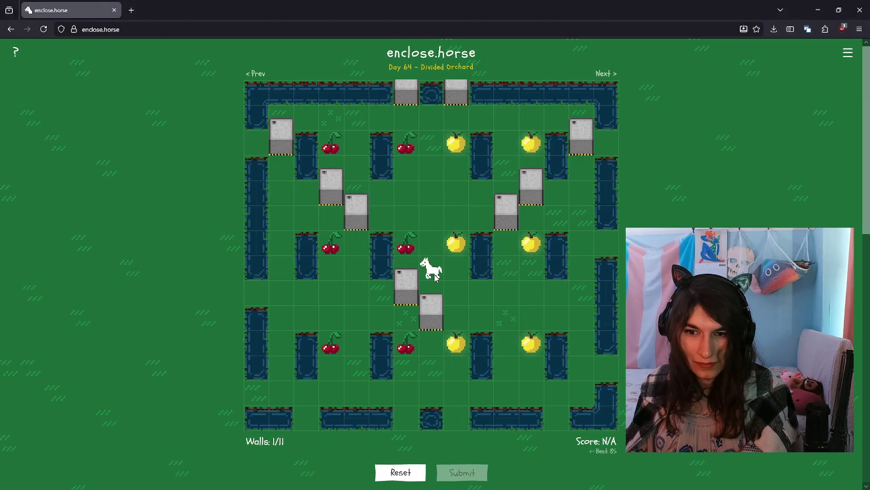
pyautogui.click(433, 272)
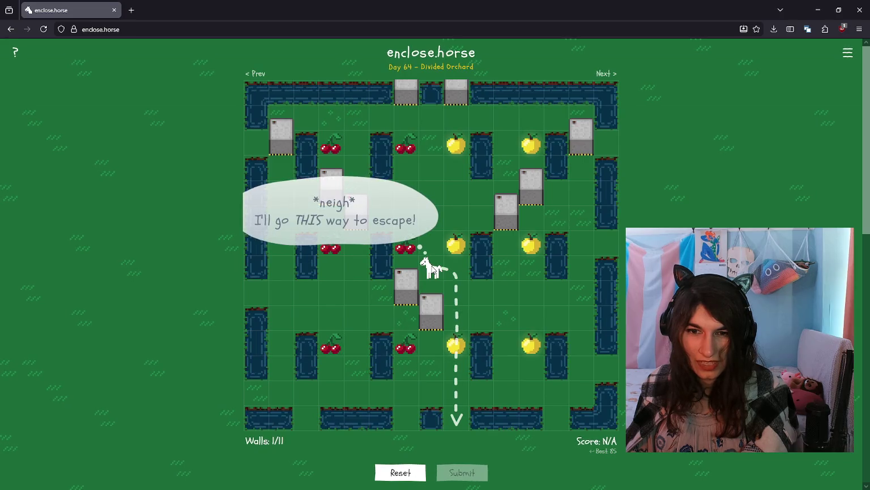
pyautogui.click(431, 274)
pyautogui.click(429, 278)
pyautogui.click(429, 277)
pyautogui.click(430, 277)
pyautogui.click(430, 273)
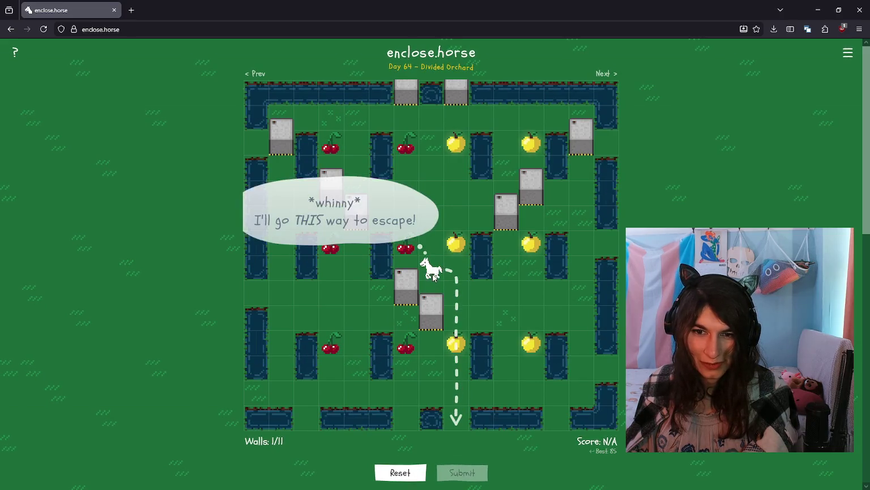
pyautogui.click(463, 291)
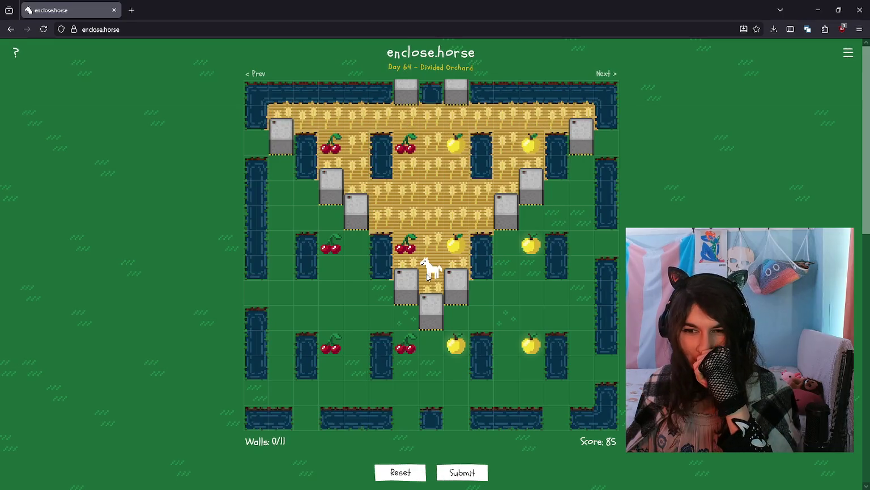
pyautogui.click(428, 276)
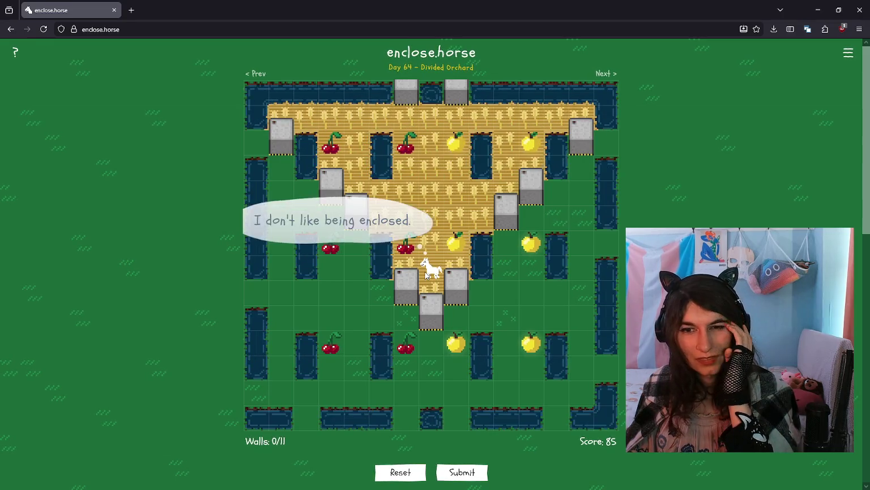
pyautogui.click(427, 276)
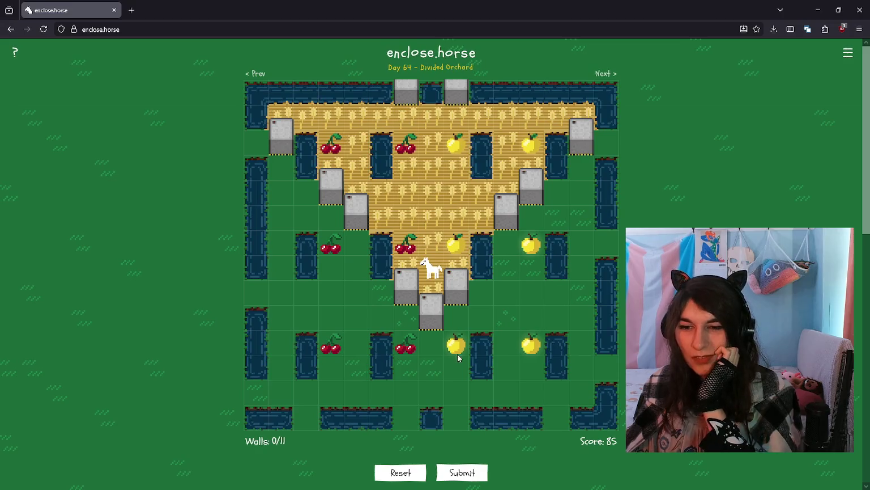
pyautogui.click(465, 475)
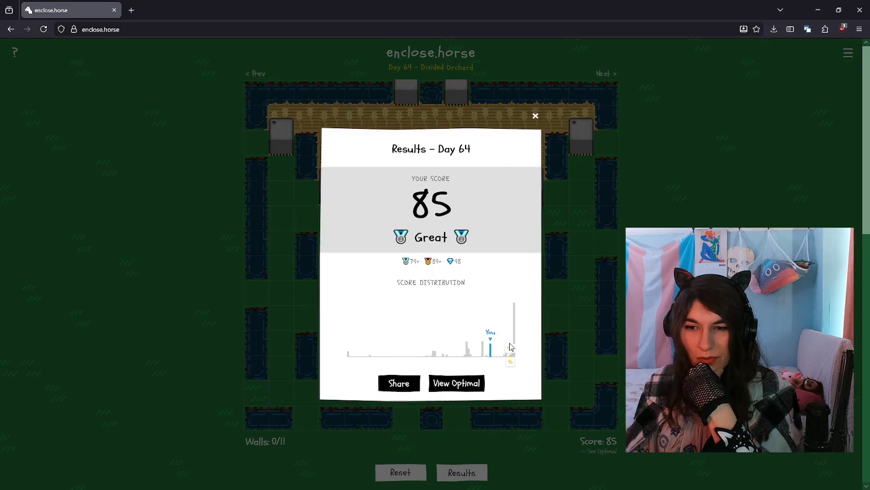
# Reveal the optimal 98-point Divided Orchard enclosure from the results.
pyautogui.click(458, 384)
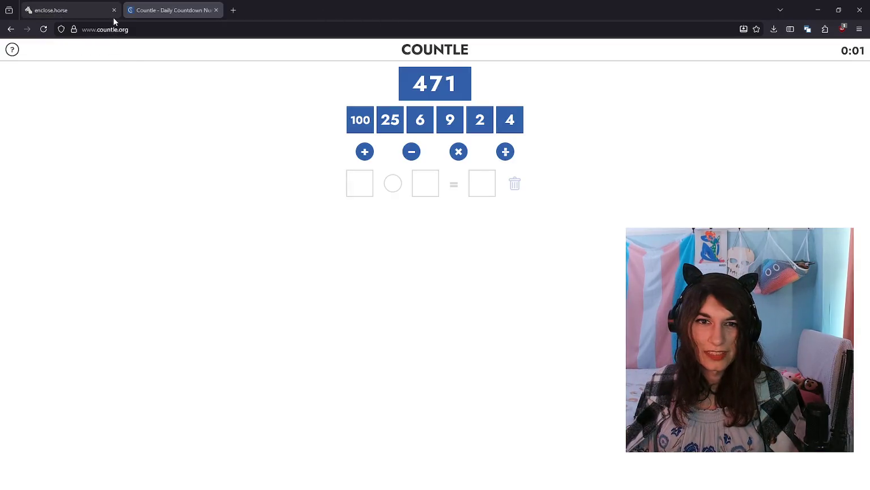
pyautogui.click(114, 10)
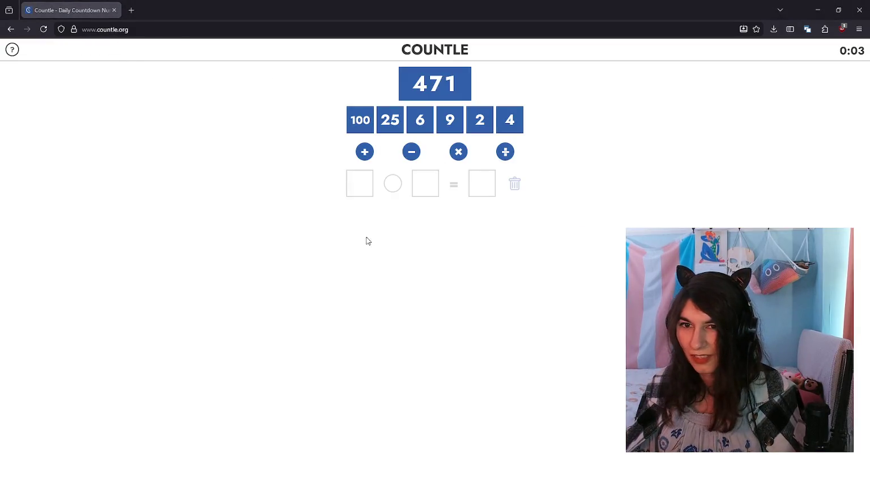
pyautogui.click(348, 129)
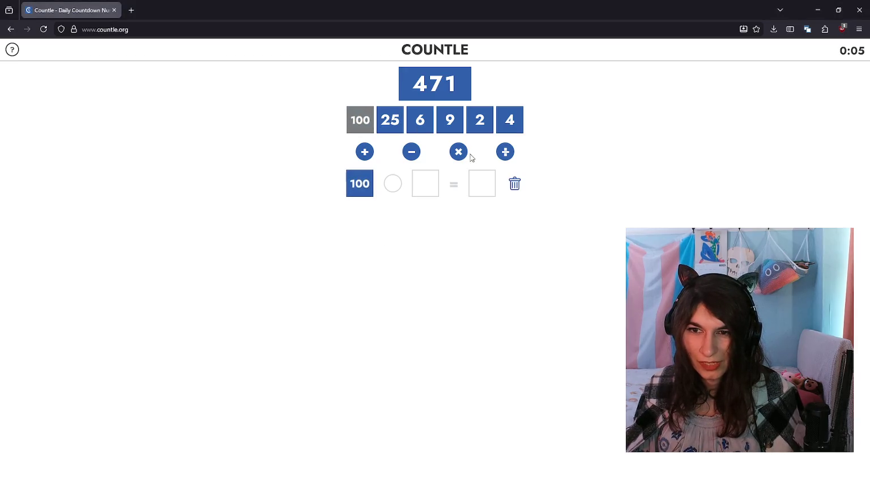
pyautogui.click(516, 123)
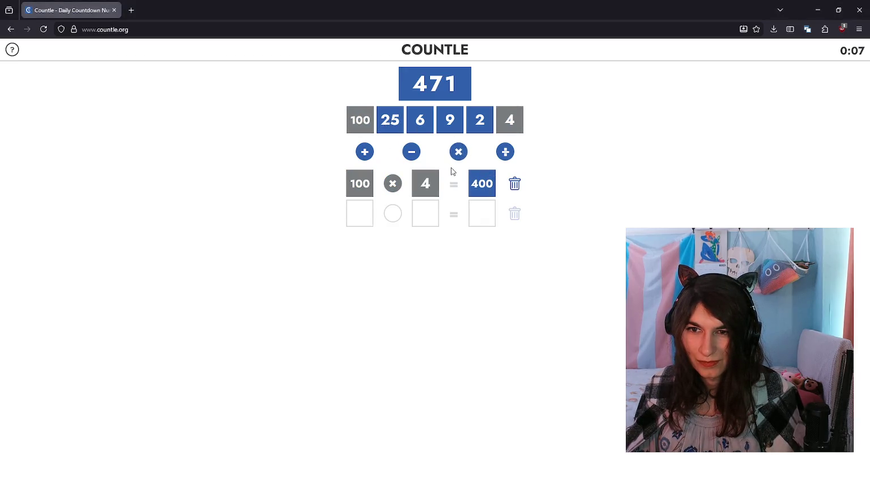
pyautogui.click(487, 180)
pyautogui.click(360, 122)
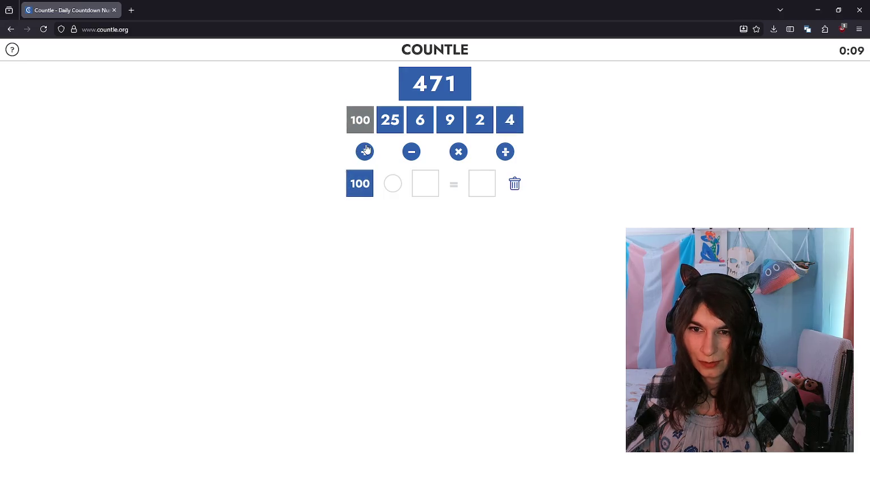
pyautogui.click(398, 128)
pyautogui.click(481, 184)
pyautogui.click(412, 151)
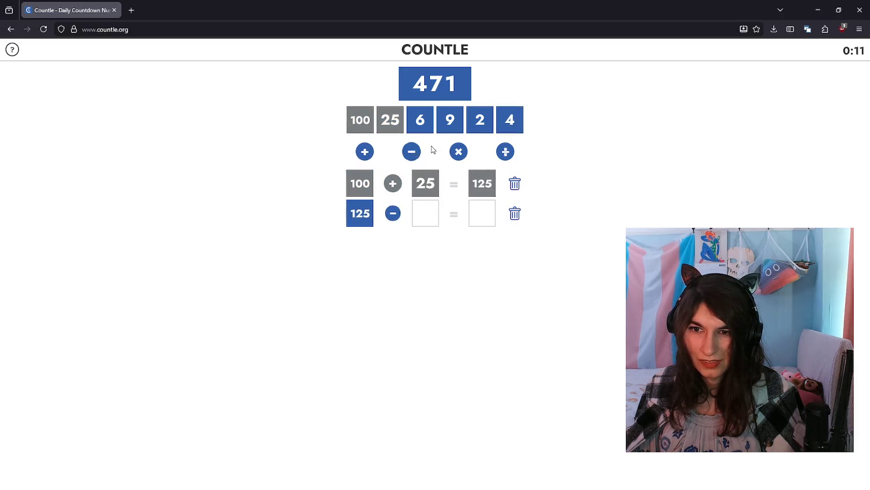
pyautogui.click(480, 120)
pyautogui.click(458, 152)
pyautogui.click(482, 214)
pyautogui.click(510, 120)
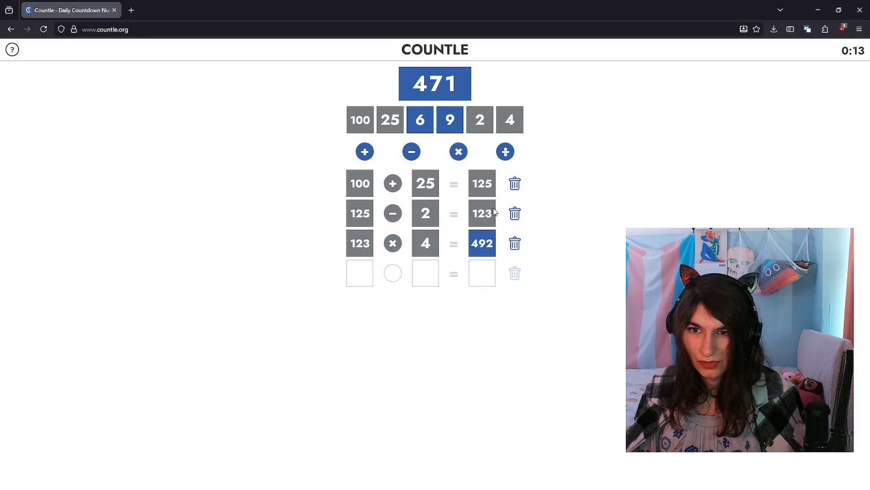
pyautogui.click(515, 244)
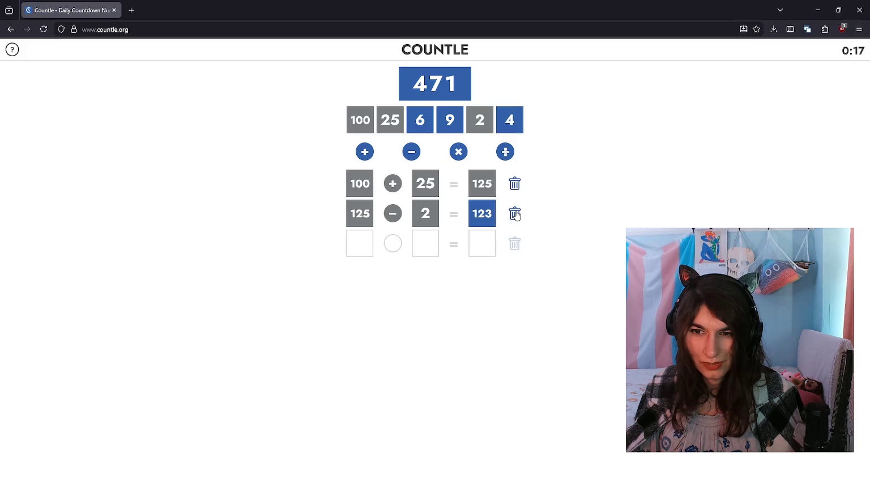
pyautogui.click(515, 213)
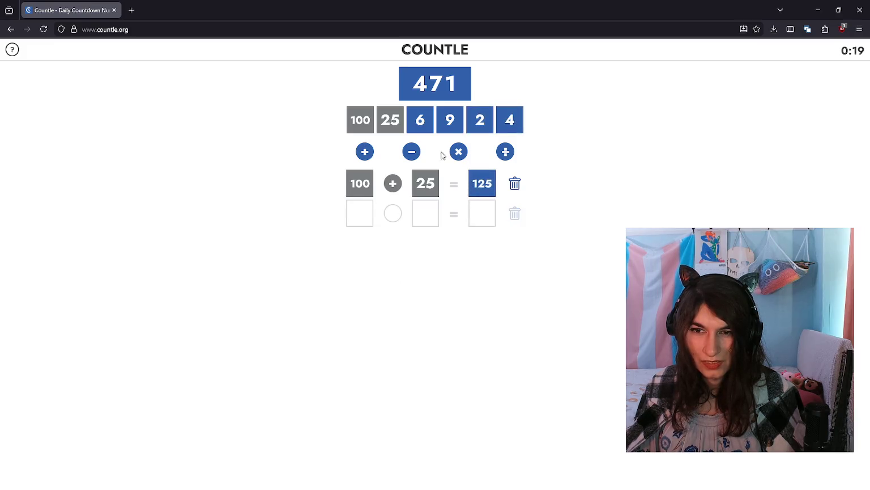
pyautogui.click(470, 182)
pyautogui.click(411, 151)
pyautogui.click(450, 122)
pyautogui.click(481, 214)
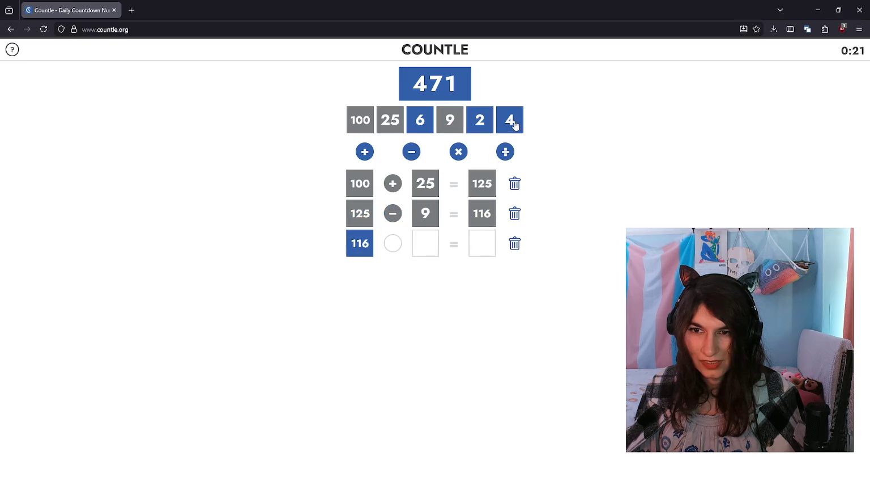
pyautogui.click(512, 126)
pyautogui.click(460, 153)
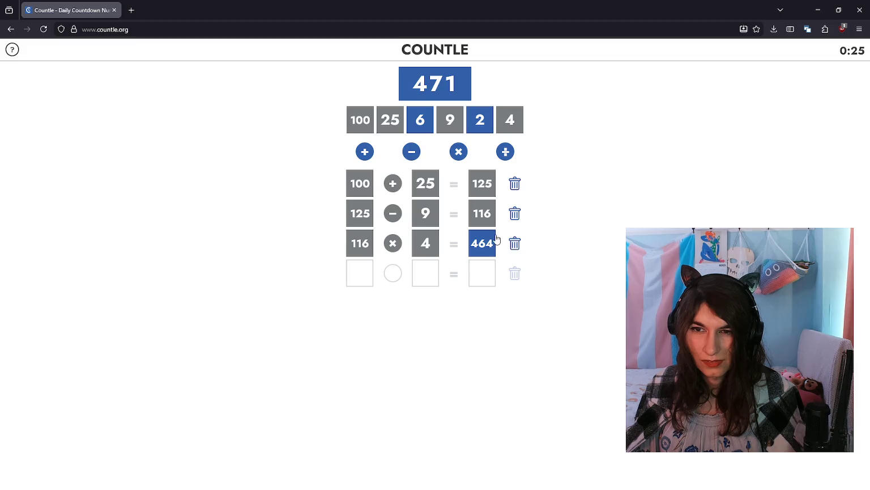
pyautogui.click(515, 243)
pyautogui.click(515, 214)
pyautogui.click(481, 183)
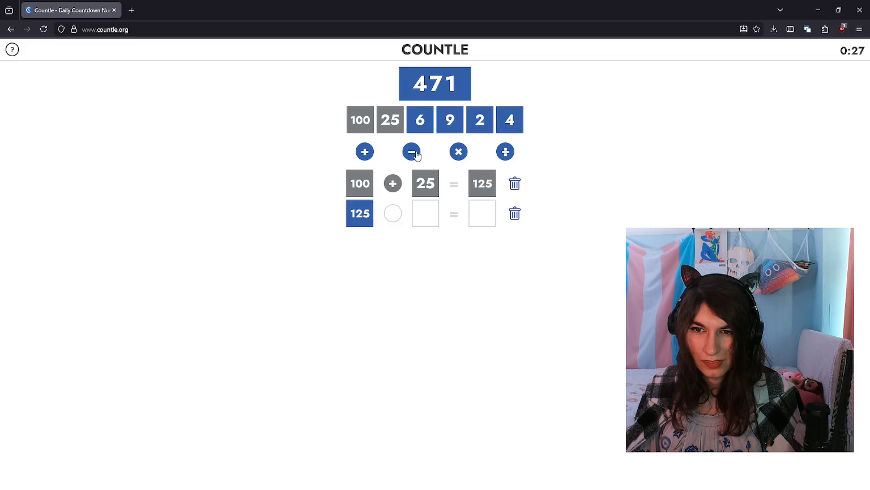
pyautogui.click(412, 152)
pyautogui.click(420, 120)
pyautogui.click(482, 214)
pyautogui.click(510, 120)
pyautogui.click(459, 152)
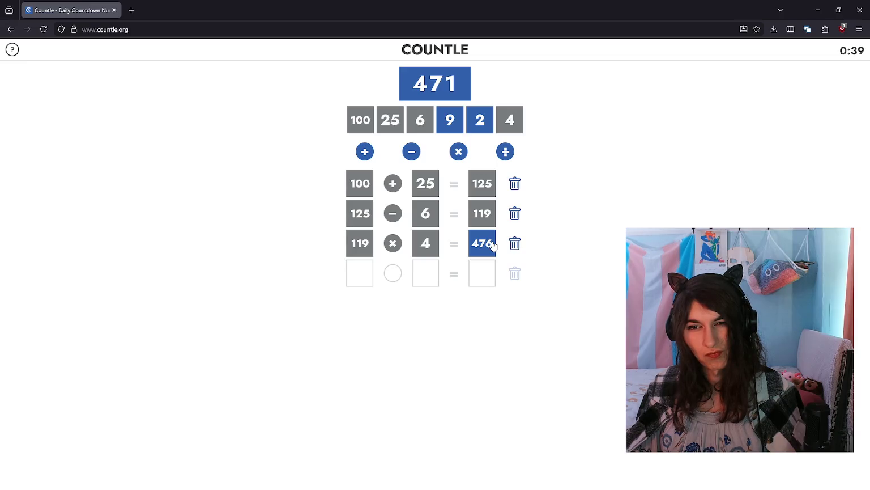
pyautogui.doubleClick(425, 89)
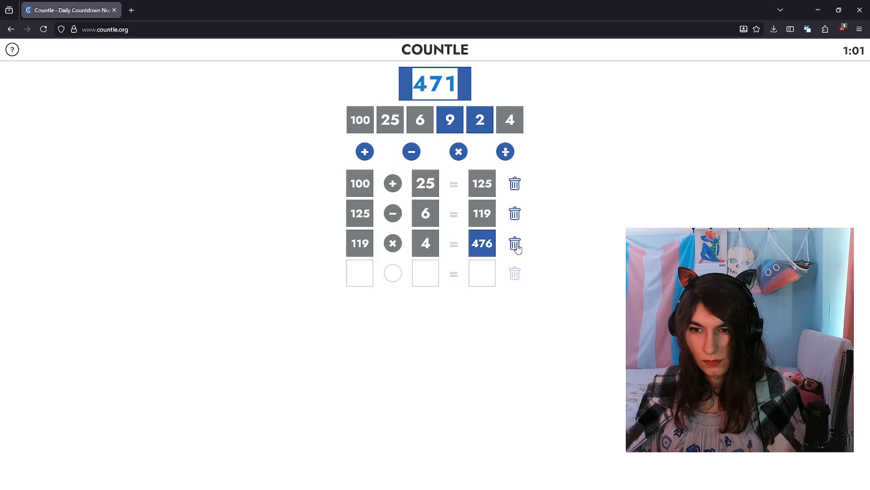
pyautogui.click(515, 244)
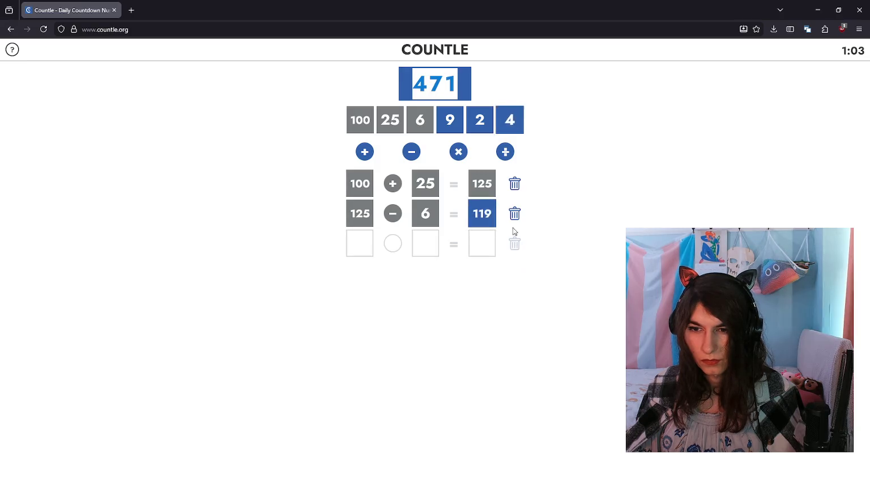
pyautogui.click(514, 214)
pyautogui.click(482, 183)
pyautogui.click(412, 151)
pyautogui.click(480, 120)
pyautogui.click(459, 152)
pyautogui.click(510, 120)
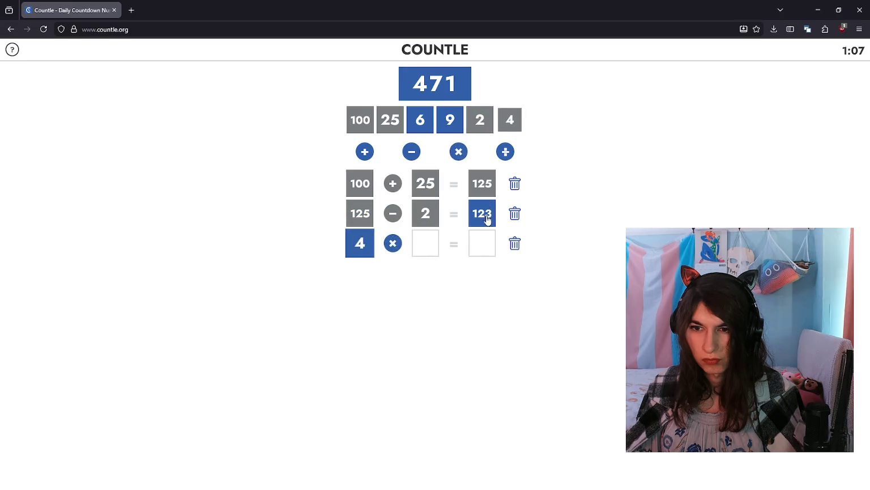
pyautogui.click(485, 218)
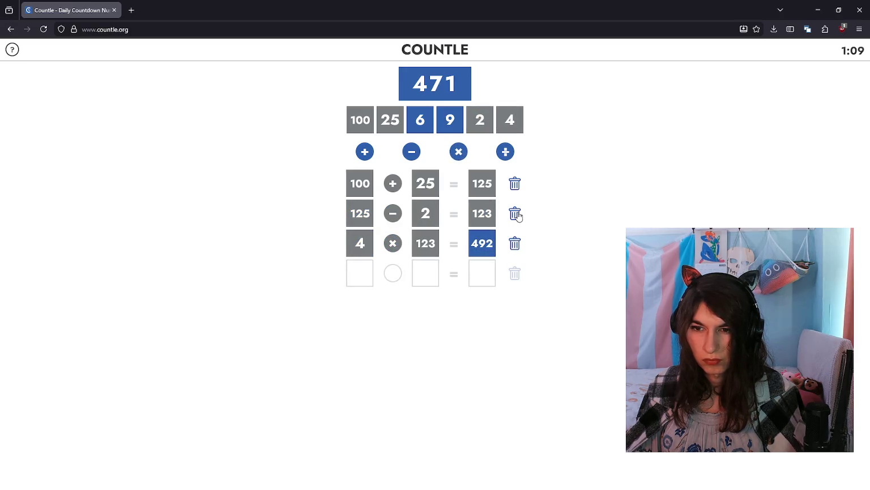
pyautogui.click(485, 253)
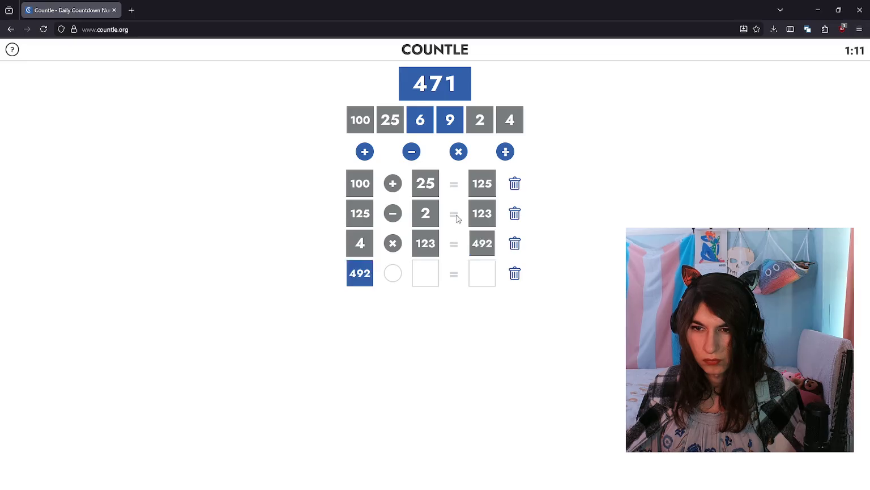
pyautogui.click(438, 130)
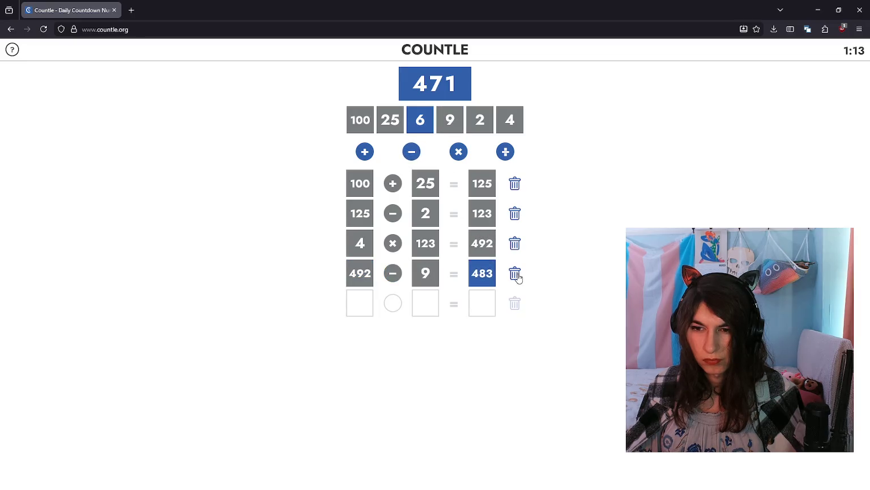
pyautogui.click(515, 274)
pyautogui.click(515, 244)
pyautogui.click(515, 214)
pyautogui.click(516, 184)
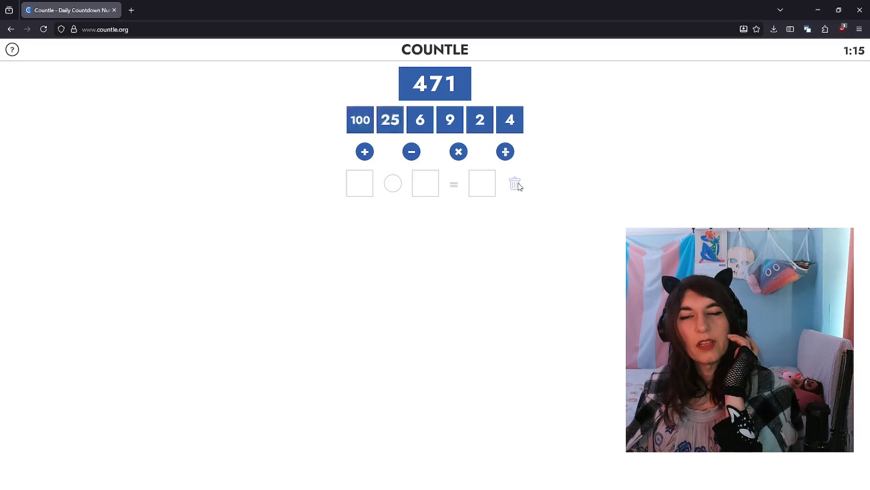
# After undoing 100 × 6, compute 9 − 4 = 5 and 100 × 5 = 500.
pyautogui.click(361, 121)
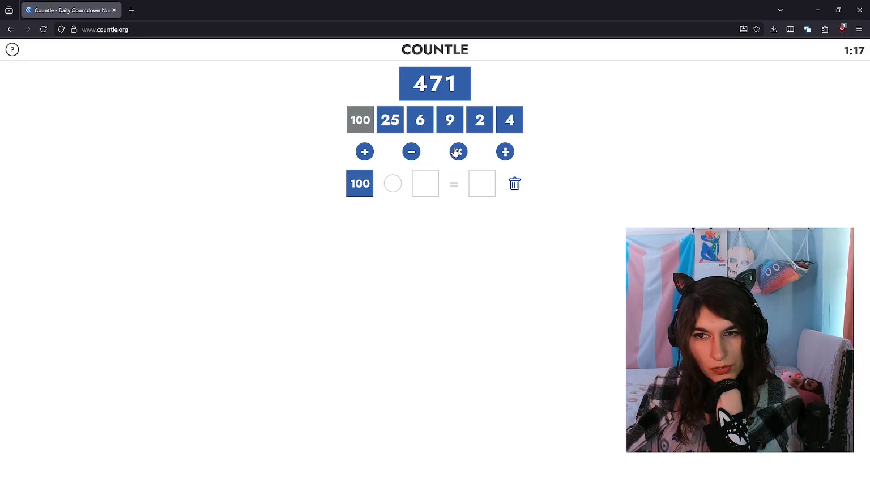
pyautogui.click(417, 123)
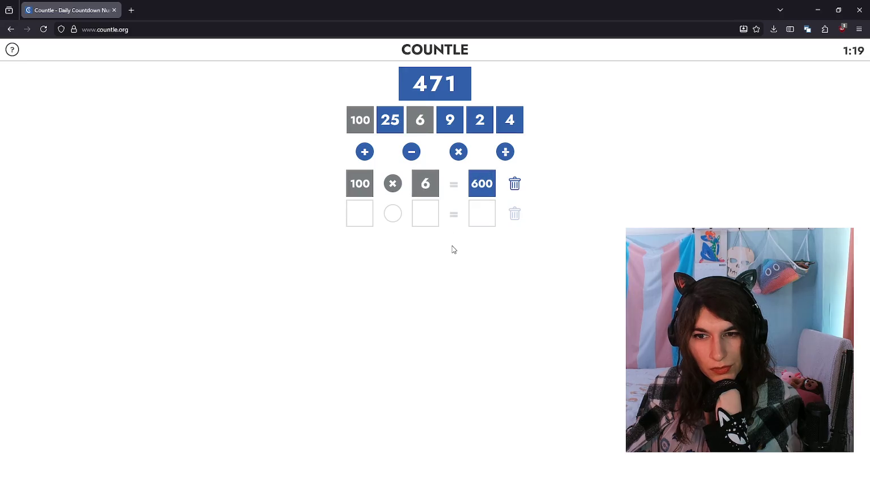
pyautogui.click(514, 184)
pyautogui.click(459, 129)
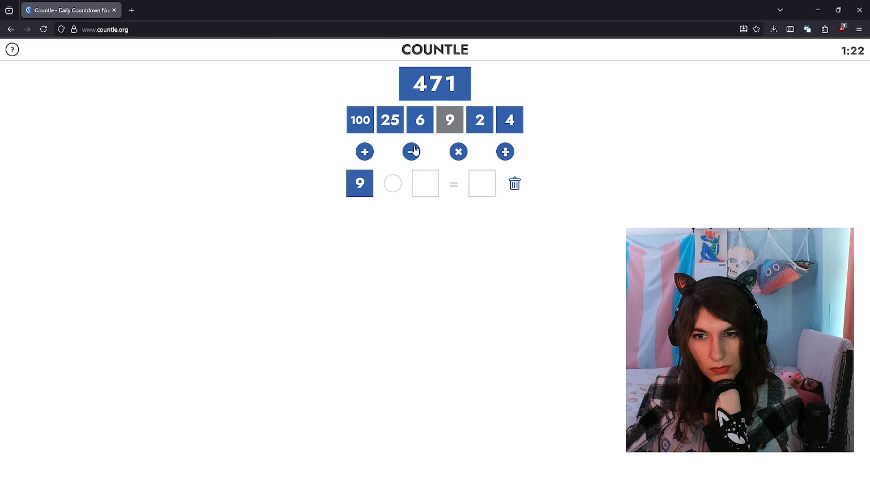
pyautogui.click(517, 129)
pyautogui.click(359, 121)
pyautogui.click(482, 183)
pyautogui.click(457, 151)
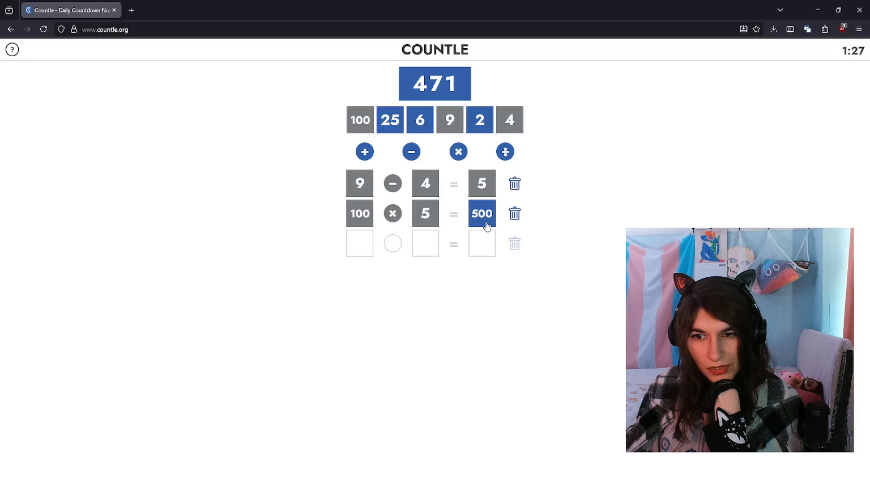
# Finish with 500 − 25 = 475, 475 − 6 = 469, 2 + 469 = 471, and dismiss the popup.
pyautogui.click(412, 152)
pyautogui.click(391, 119)
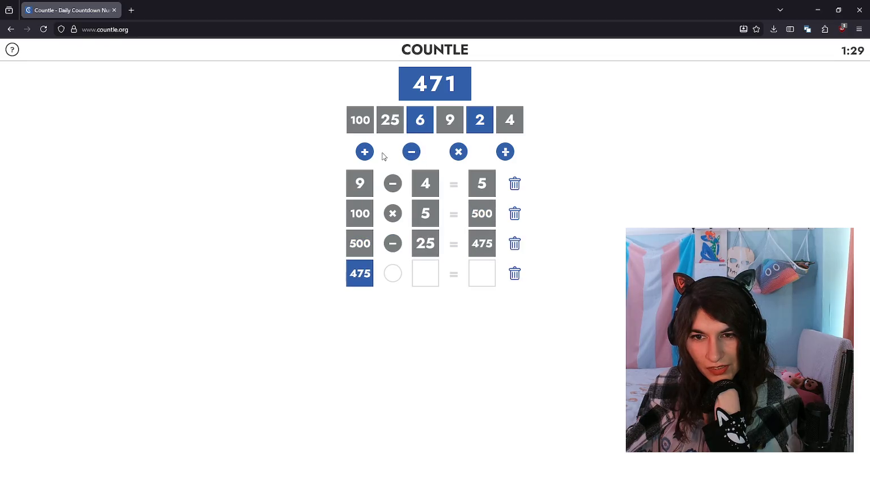
pyautogui.click(412, 152)
pyautogui.click(420, 120)
pyautogui.click(479, 120)
pyautogui.click(482, 274)
pyautogui.press('+')
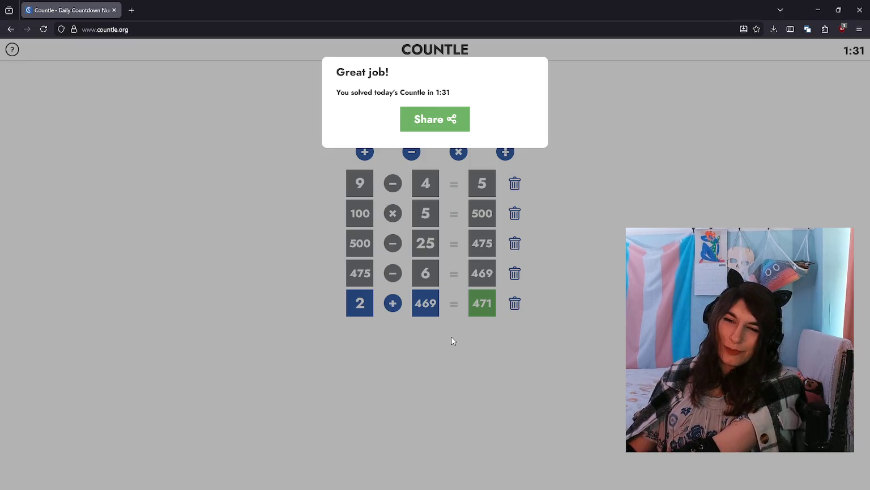
pyautogui.click(453, 341)
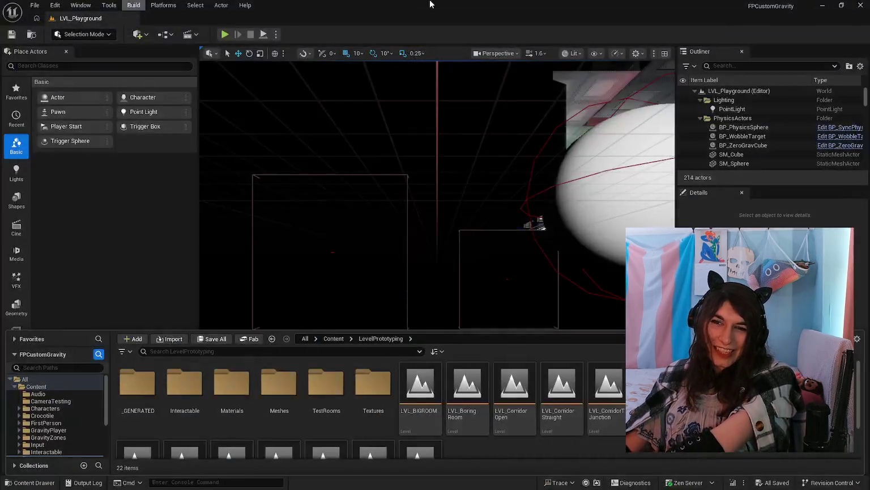